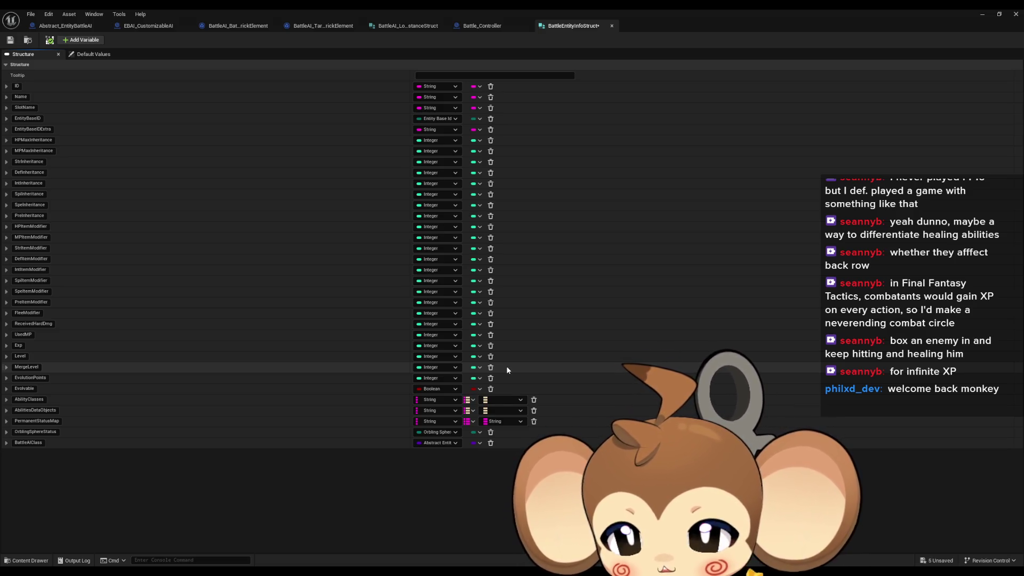
# - Return to the BattleEntityInfoInstance blueprint and open EntityBaseInfoDataTable to view NewRow's stat fields
pyautogui.click(982, 15)
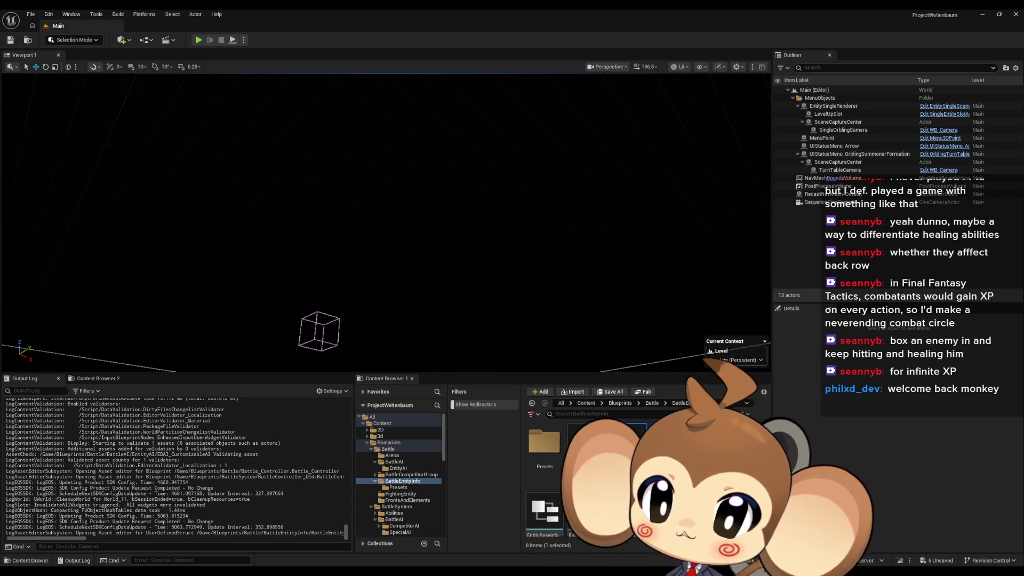
pyautogui.hotkey('alt', 'Tab')
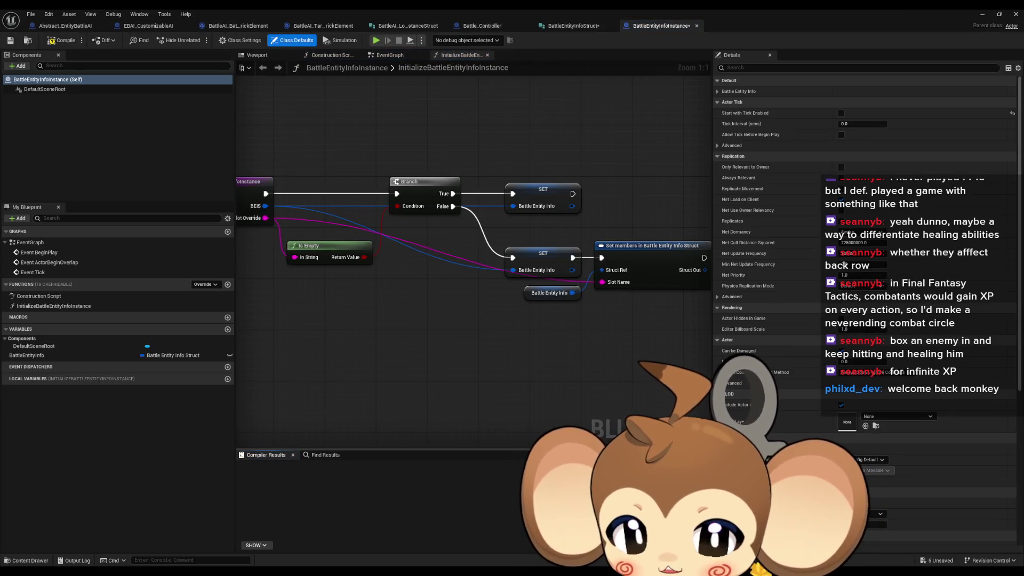
pyautogui.moveTo(525, 414); pyautogui.dragTo(695, 420)
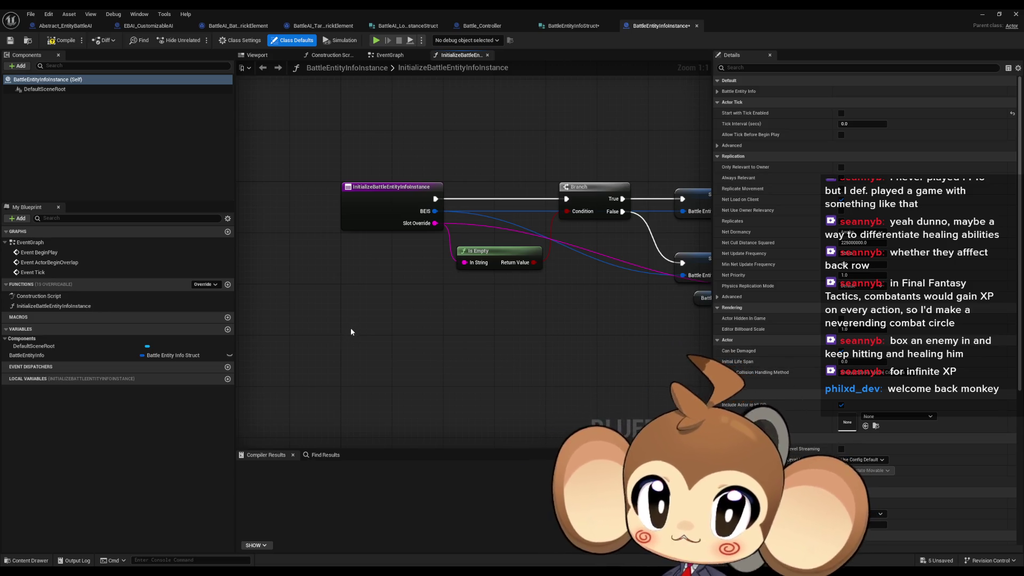
pyautogui.doubleClick(559, 9)
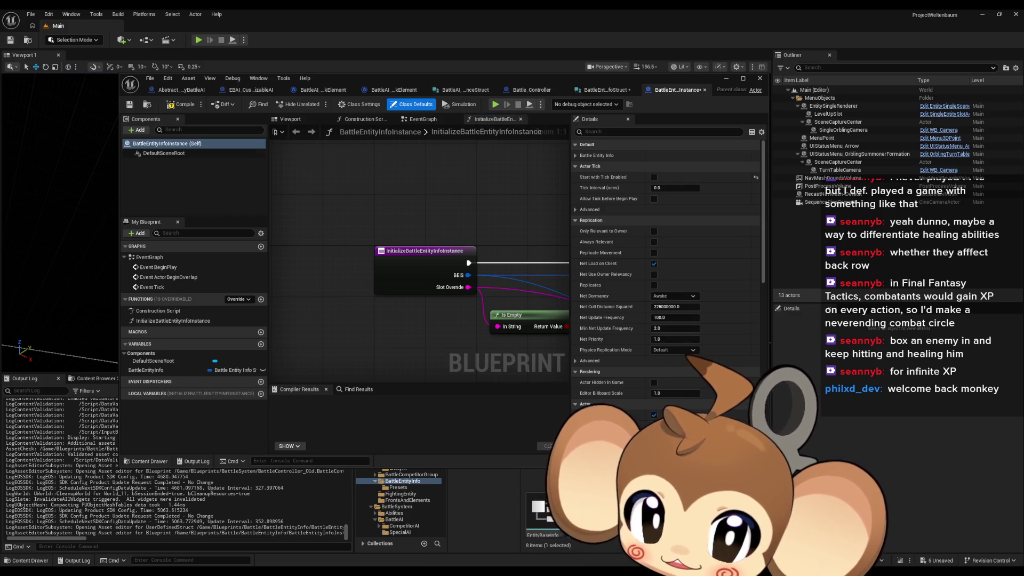
pyautogui.doubleClick(576, 512)
pyautogui.scroll(-5, 491, 399)
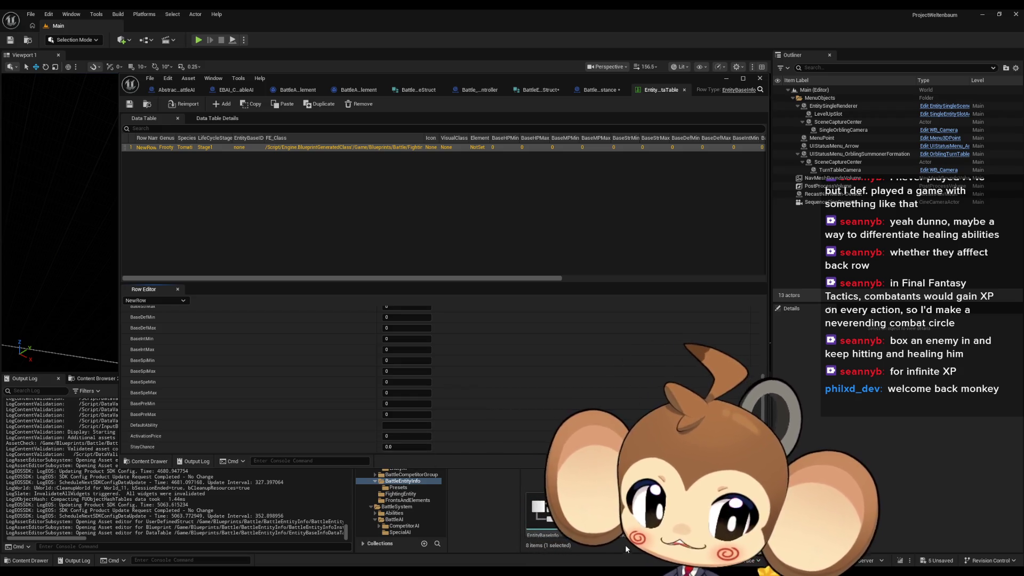
# - Open BattleEntityPresetTemplate and test_BattleEntityAsset from Presets, expanding the Battle Entity Info fields
pyautogui.moveTo(523, 85); pyautogui.dragTo(457, 19)
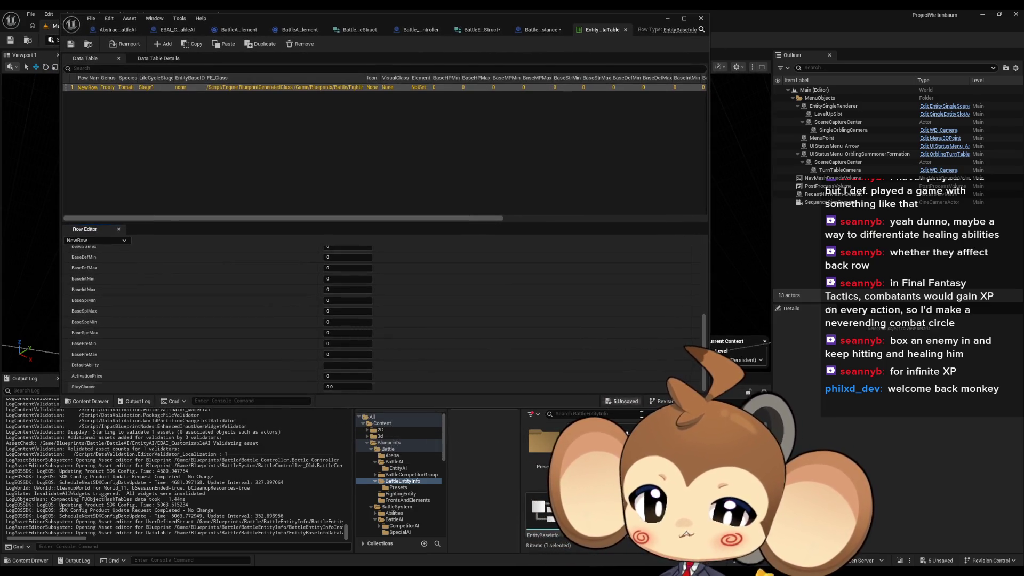
pyautogui.click(398, 487)
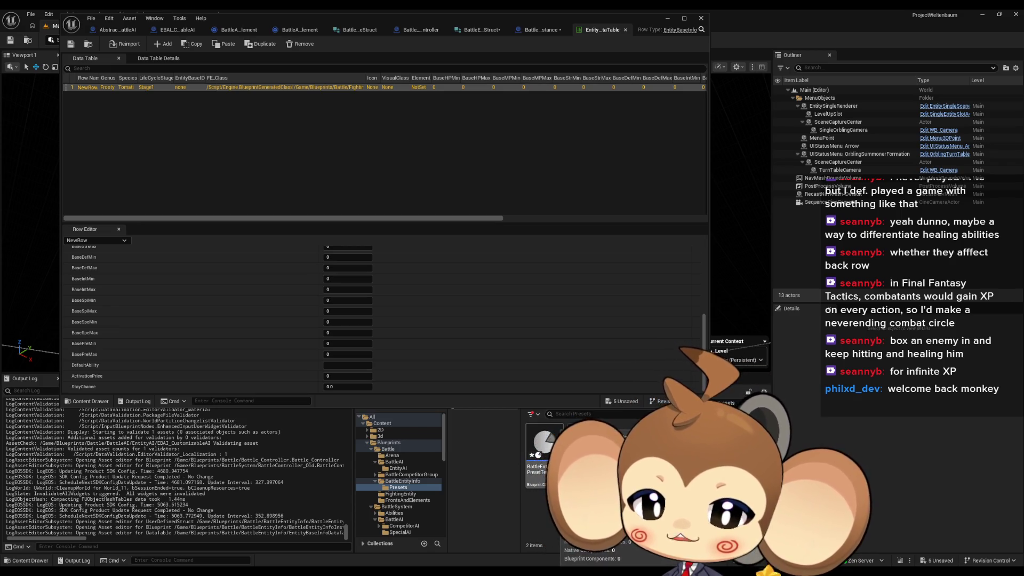
pyautogui.doubleClick(544, 443)
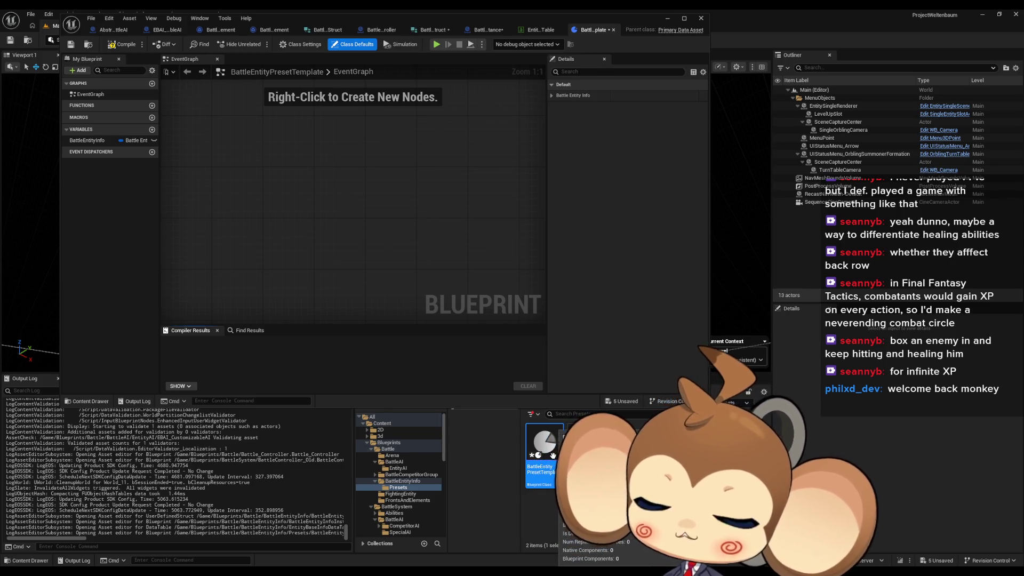
pyautogui.doubleClick(587, 453)
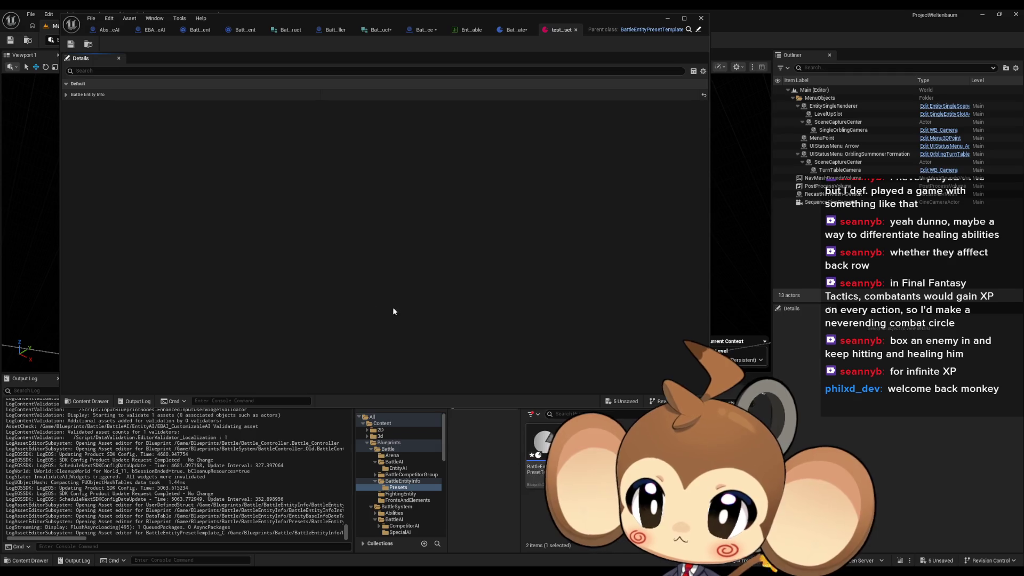
pyautogui.click(85, 95)
pyautogui.scroll(-5, 214, 213)
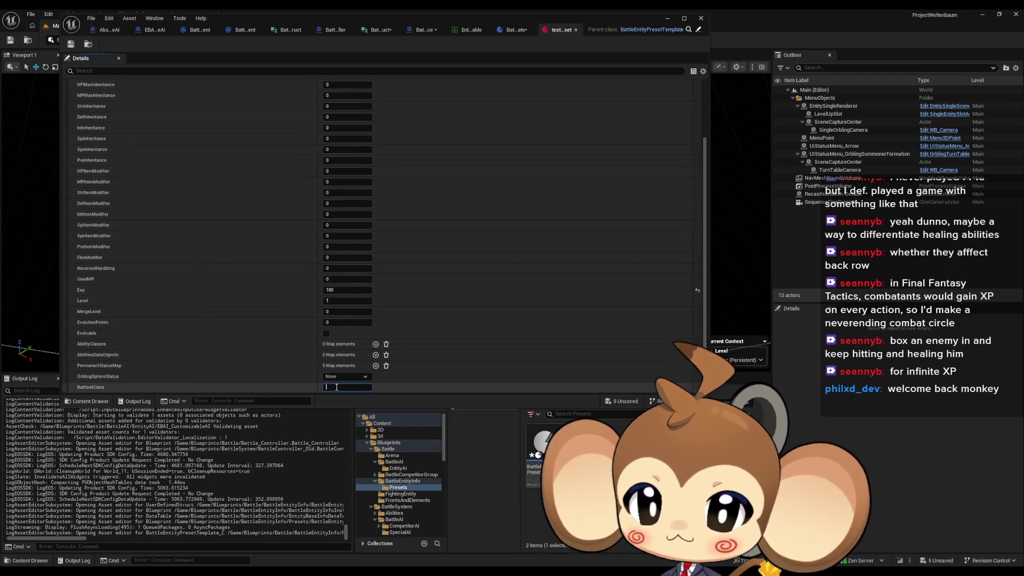
# - Compile and save BattleEntityPresetTemplate, then save all unsaved assets
pyautogui.doubleClick(526, 432)
pyautogui.hotkey('ctrl', 's')
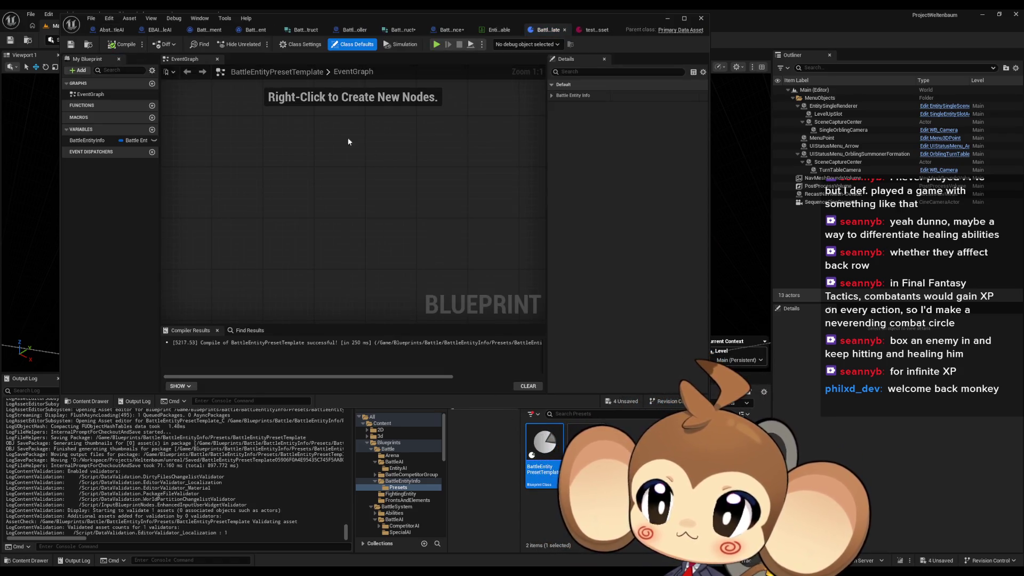
pyautogui.click(36, 16)
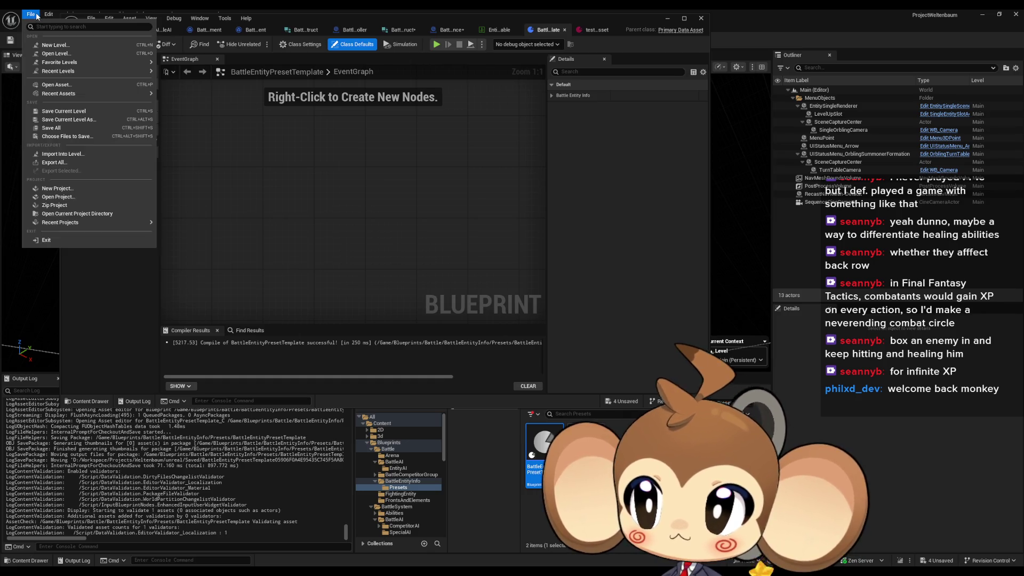
pyautogui.click(53, 134)
pyautogui.click(631, 188)
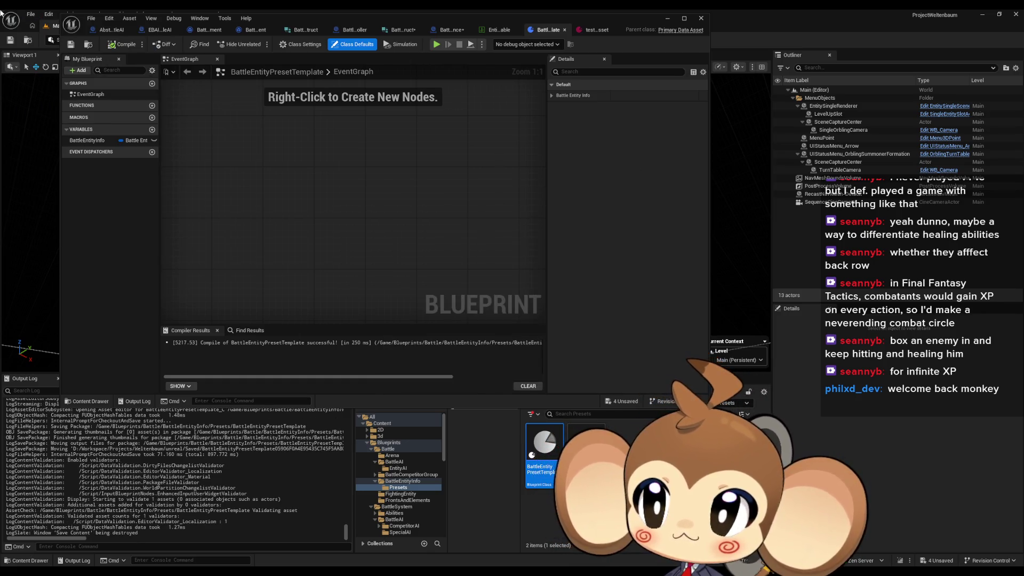
pyautogui.click(30, 14)
pyautogui.click(64, 129)
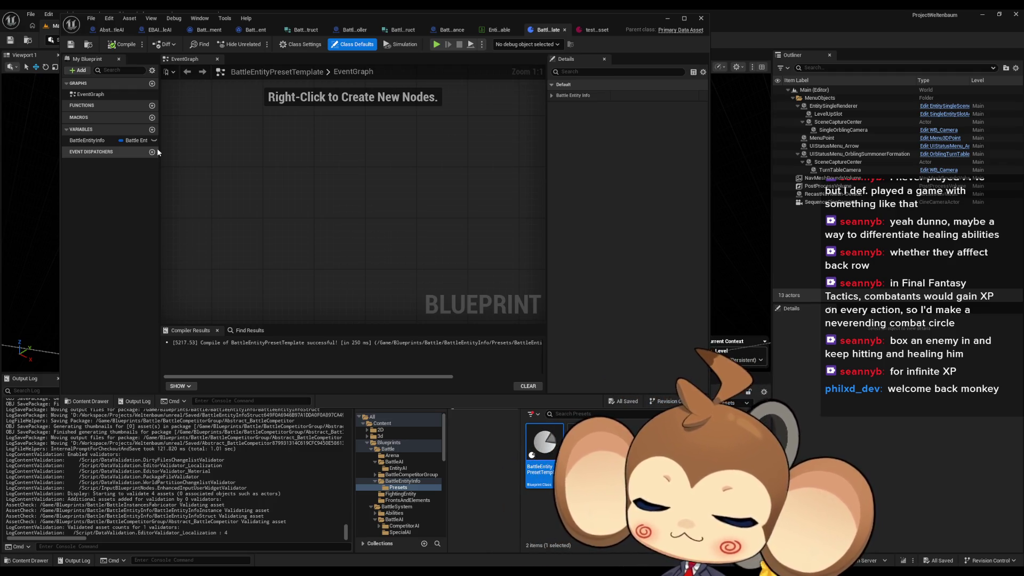
# - Inspect the BattleEntityInfo variable defaults and test asset, then return to BattleEntityInfoInstance
pyautogui.click(128, 140)
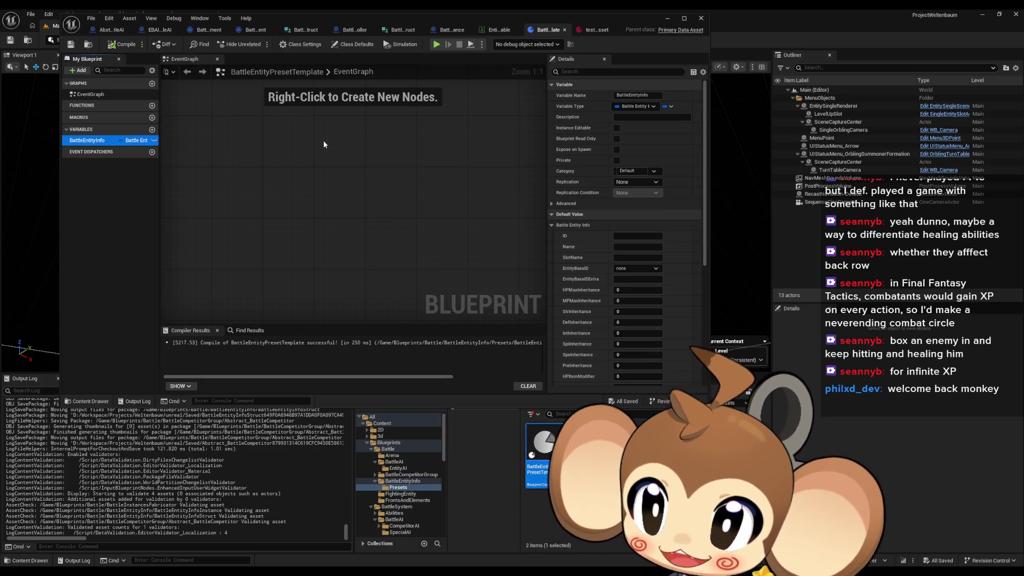
pyautogui.click(593, 33)
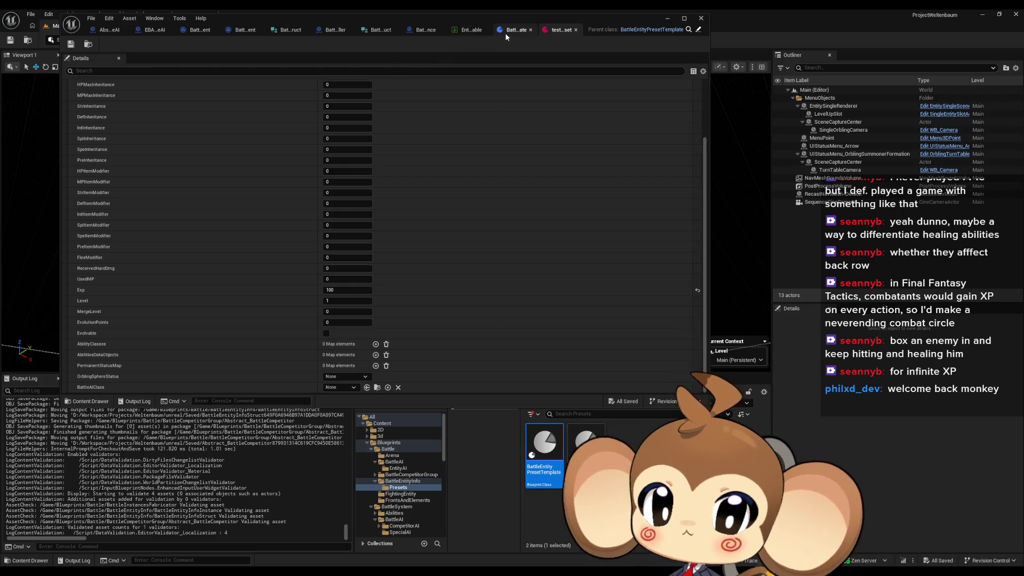
pyautogui.click(430, 31)
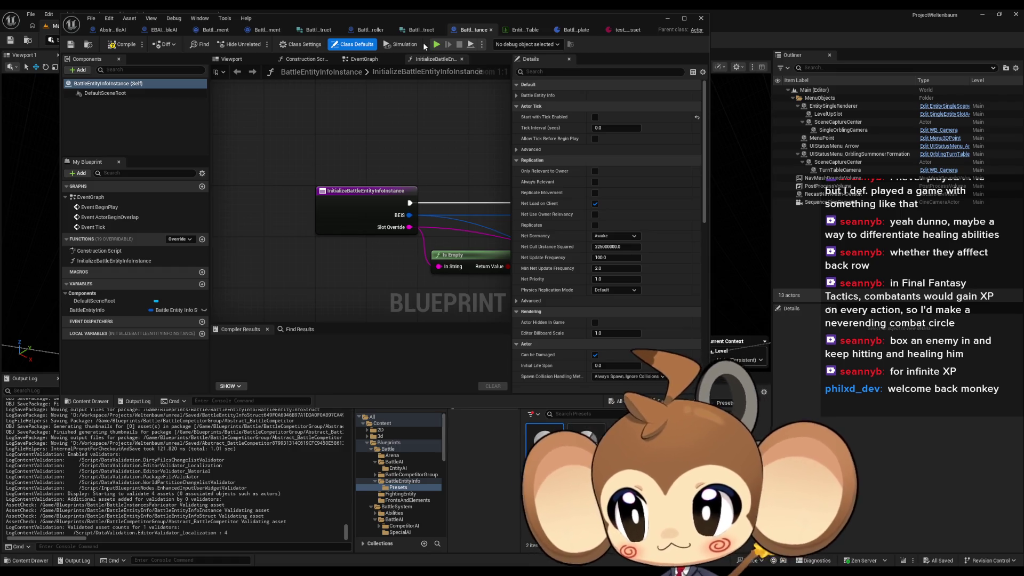
# - Maximize the blueprint editor and frame the Branch, SET and Set members nodes
pyautogui.moveTo(397, 265); pyautogui.dragTo(291, 236)
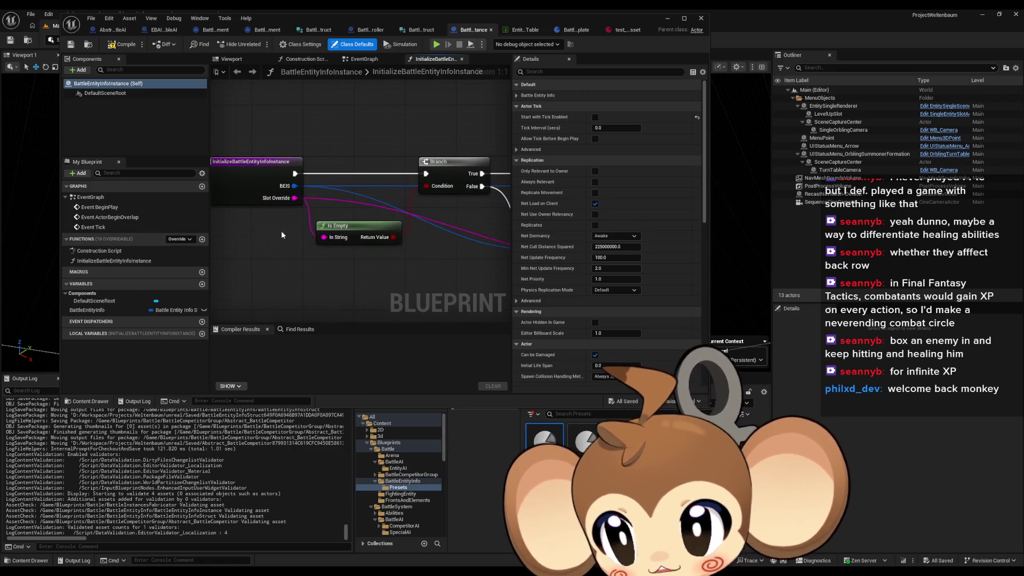
pyautogui.doubleClick(536, 19)
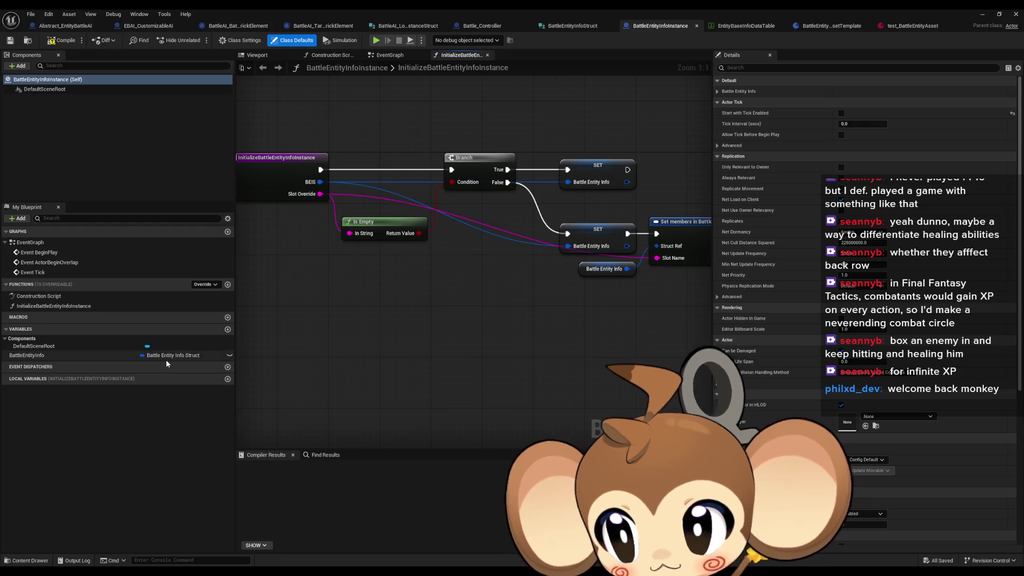
pyautogui.click(74, 306)
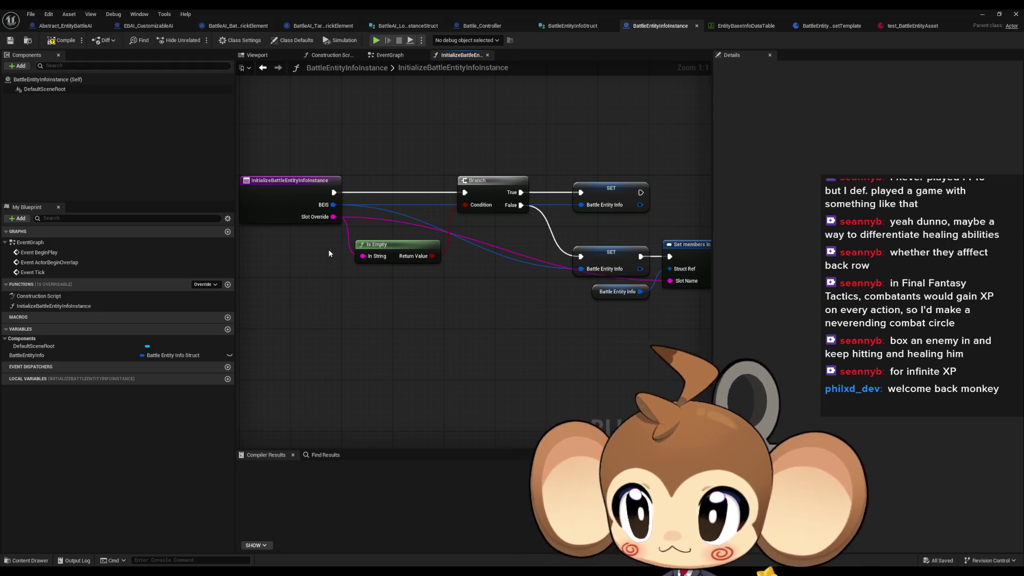
pyautogui.moveTo(444, 306); pyautogui.dragTo(393, 315)
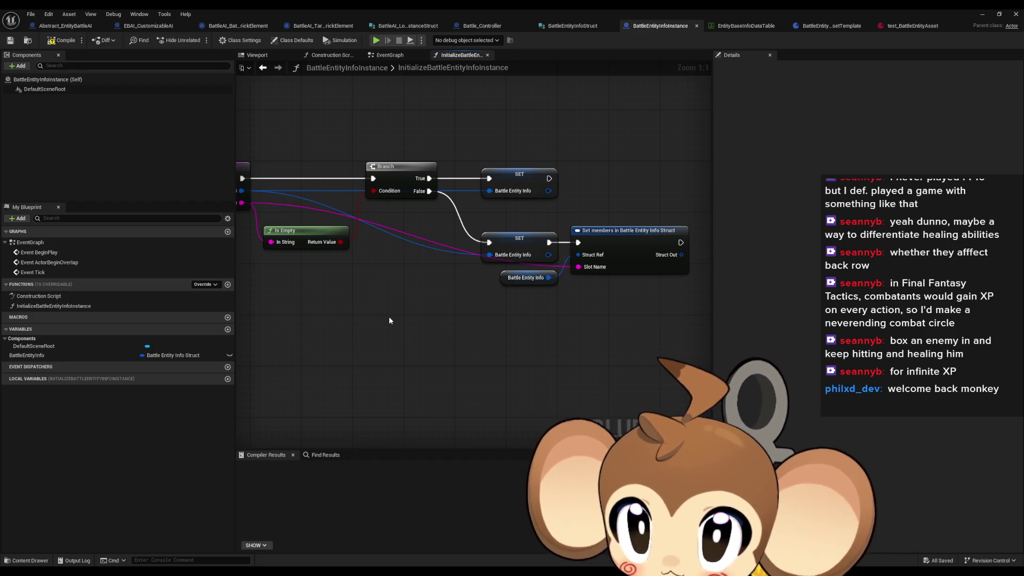
pyautogui.moveTo(389, 320); pyautogui.dragTo(434, 338)
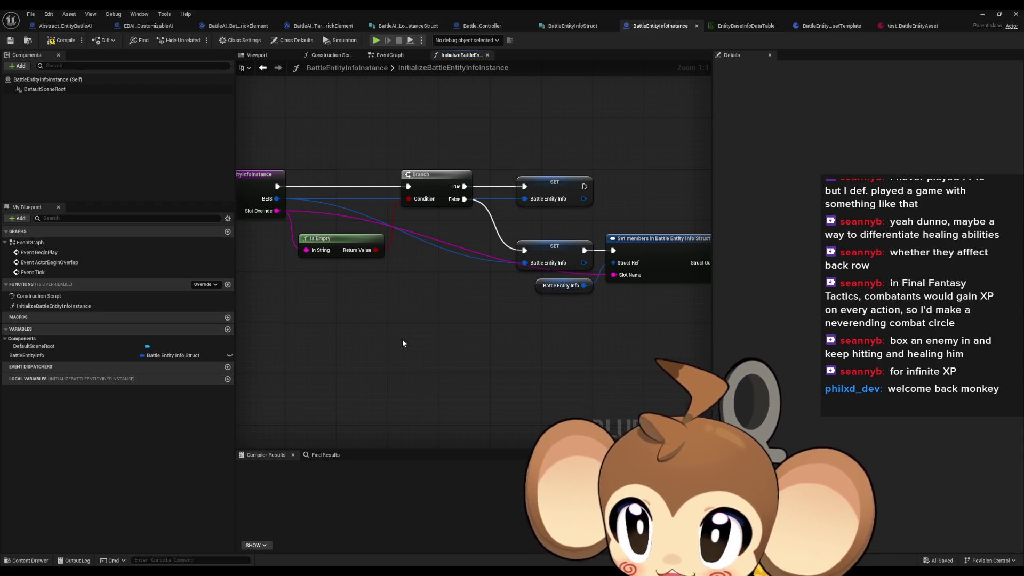
# - Add a Sequence from the entry node, wiring Then 1 to the Branch and Then 0 to SET
pyautogui.moveTo(278, 187); pyautogui.dragTo(351, 338)
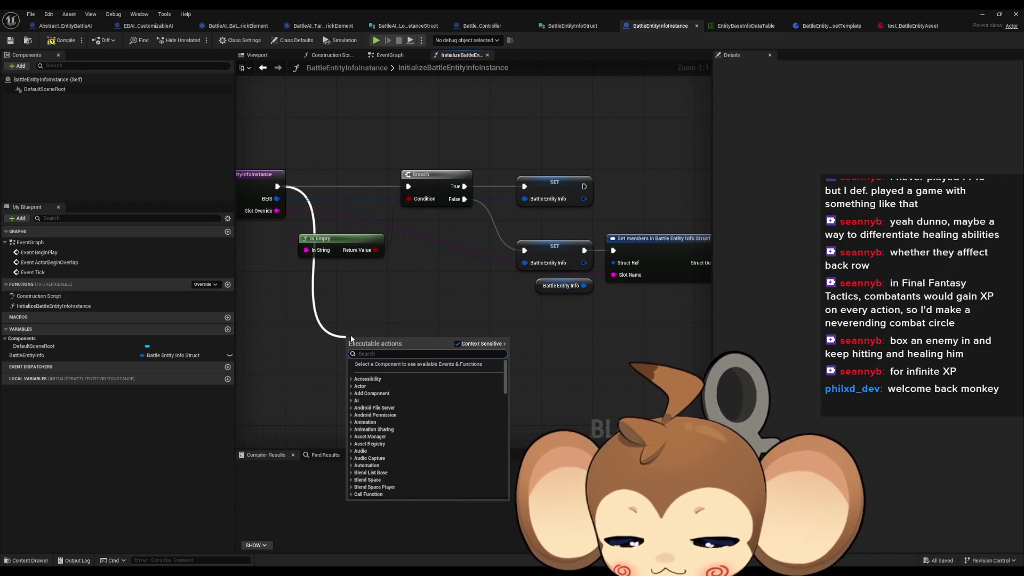
pyautogui.write('se')
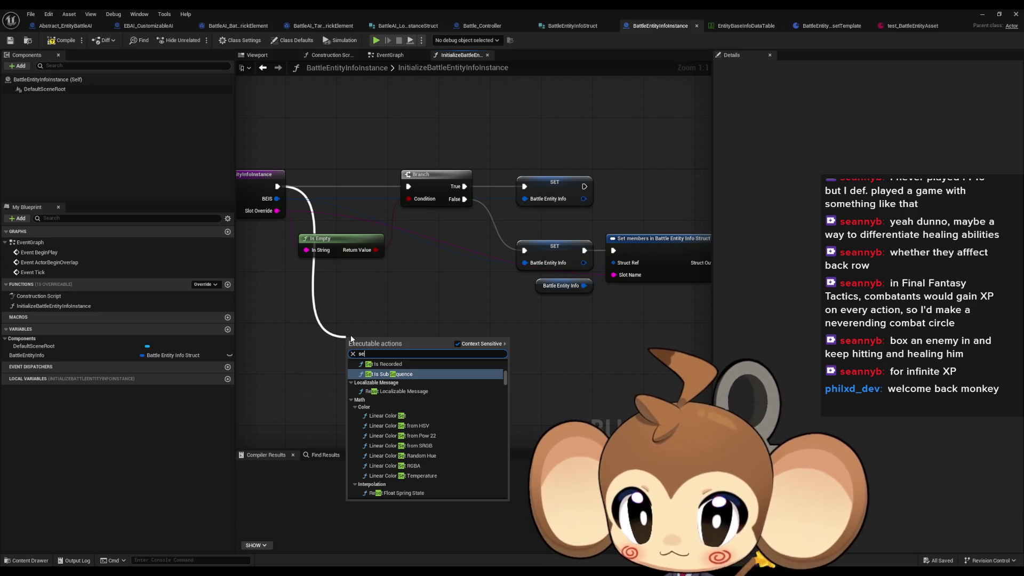
pyautogui.write('qu')
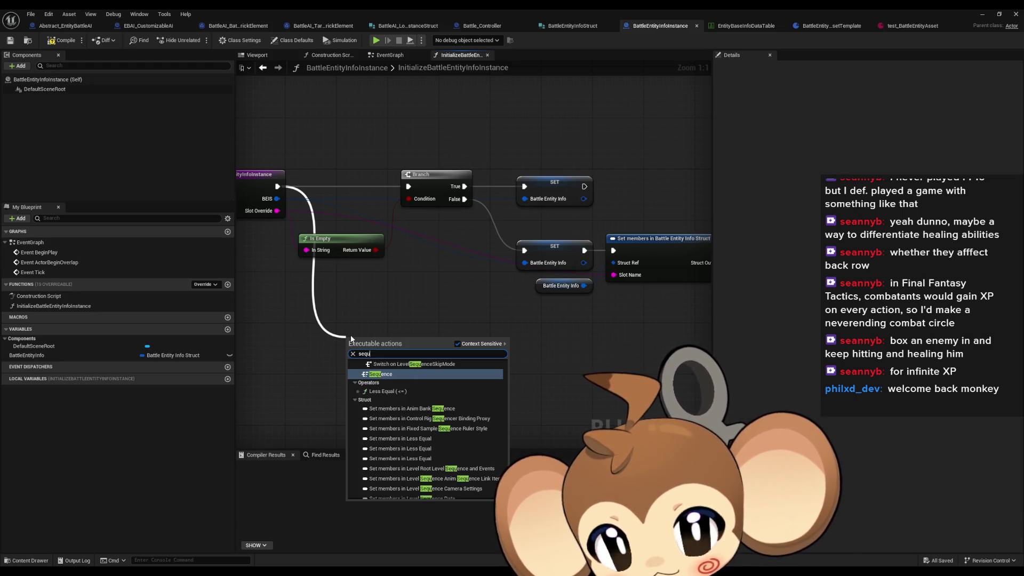
pyautogui.press('Return')
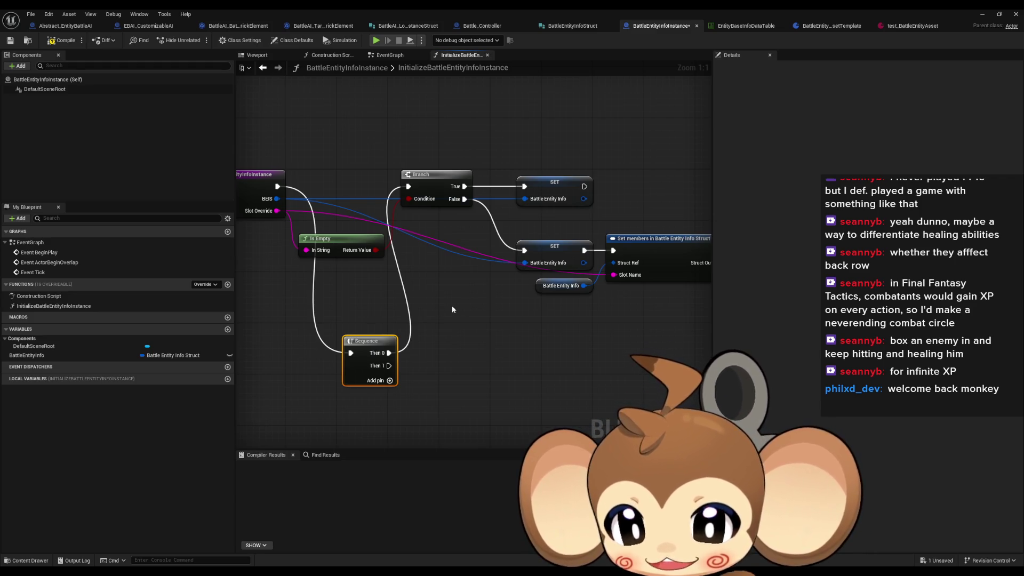
pyautogui.moveTo(384, 366); pyautogui.dragTo(408, 186)
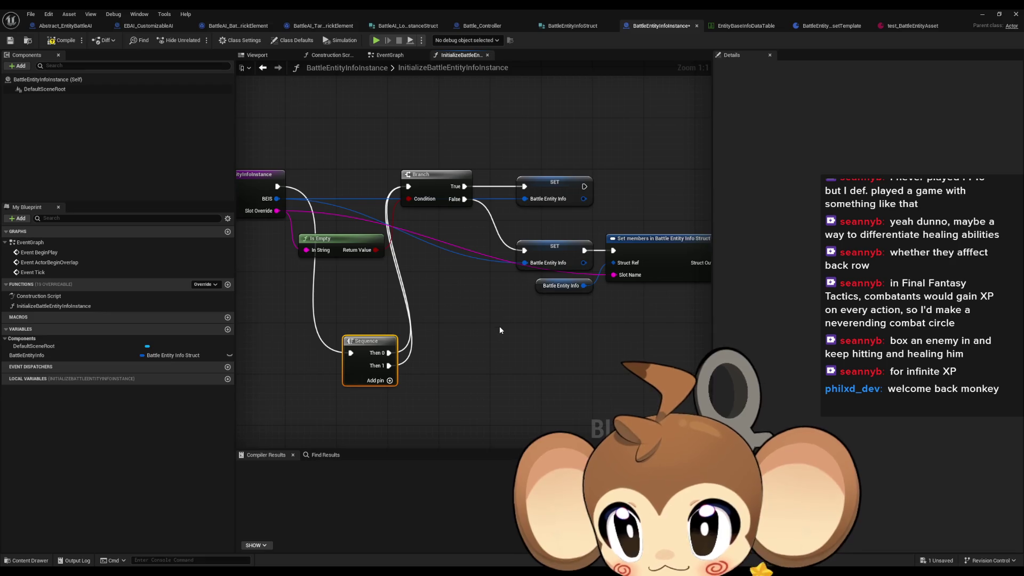
pyautogui.moveTo(393, 354); pyautogui.dragTo(526, 188)
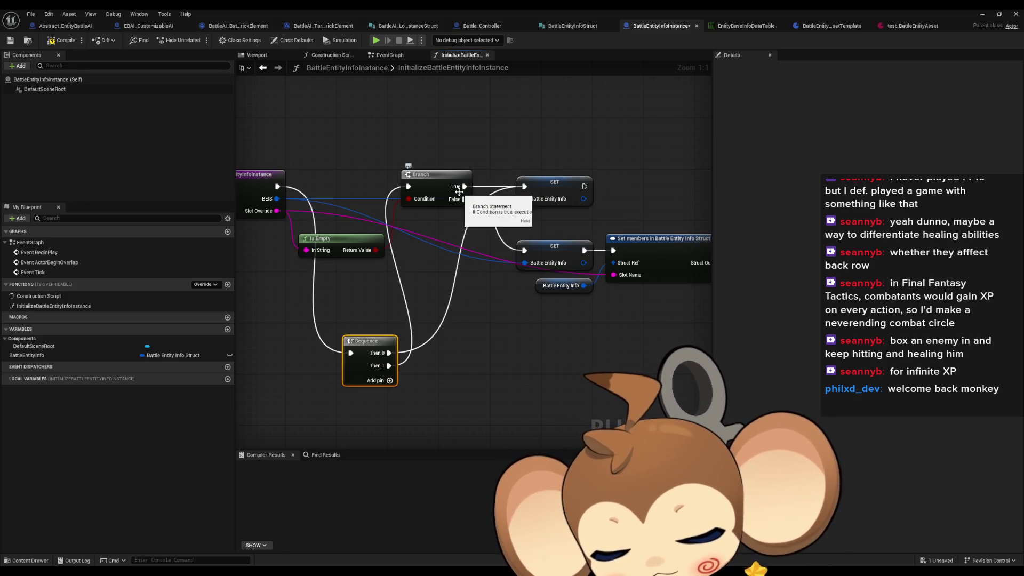
# - Unlink the Branch's True from SET, reorder nodes after the Sequence, and add a third output
pyautogui.keyDown('alt'); pyautogui.click(464, 186); pyautogui.keyUp('alt')
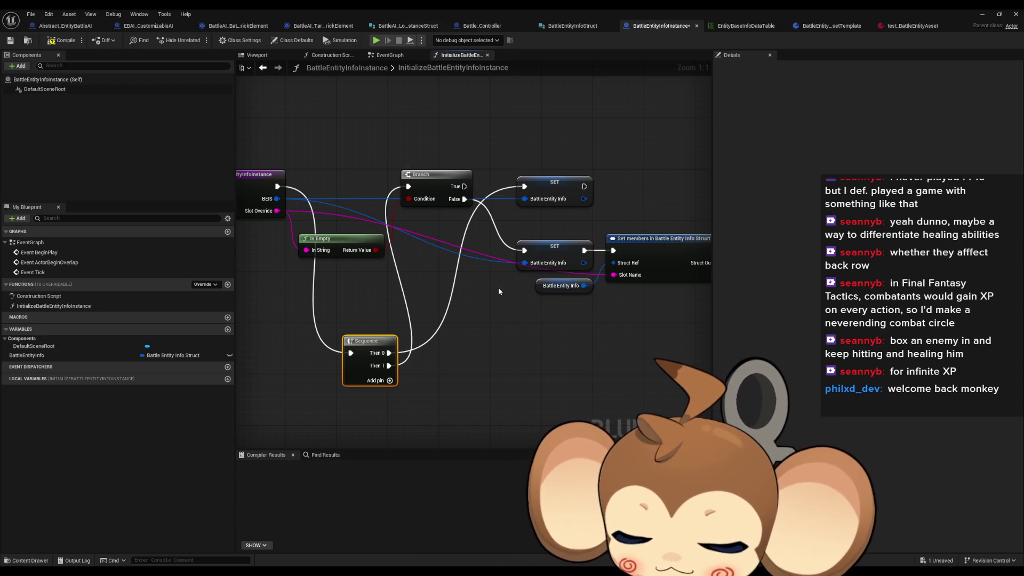
pyautogui.moveTo(448, 183)
pyautogui.mouseDown()
pyautogui.moveTo(470, 243)
pyautogui.moveTo(468, 228)
pyautogui.moveTo(473, 234)
pyautogui.mouseUp()
pyautogui.moveTo(540, 186); pyautogui.dragTo(451, 348)
pyautogui.moveTo(374, 341); pyautogui.dragTo(379, 175)
pyautogui.moveTo(455, 347); pyautogui.dragTo(453, 185)
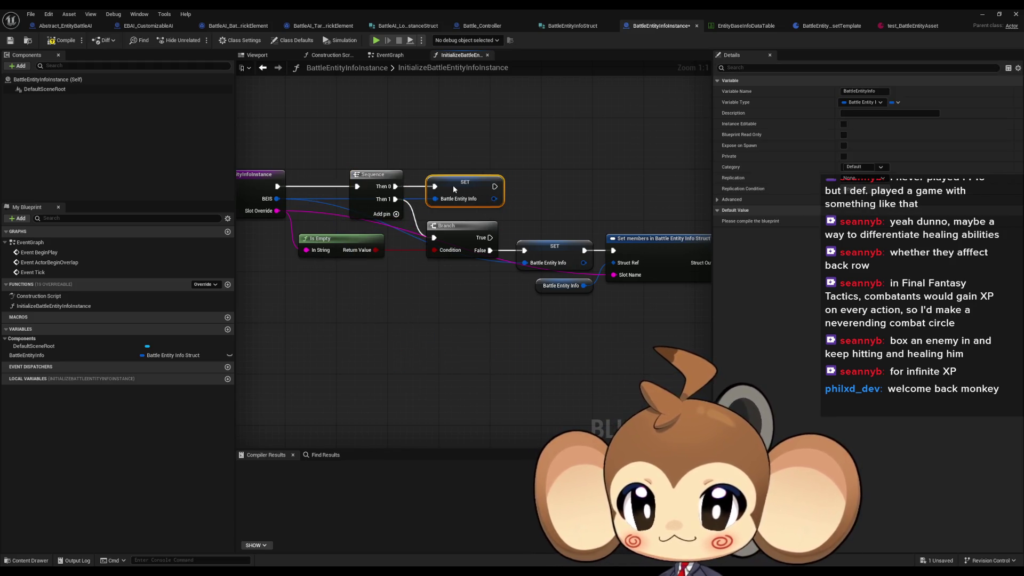
pyautogui.click(396, 214)
# - Align the Branch, Is Empty, SET and Set members nodes, then drag a wire from BEIS
pyautogui.moveTo(349, 241); pyautogui.dragTo(342, 254)
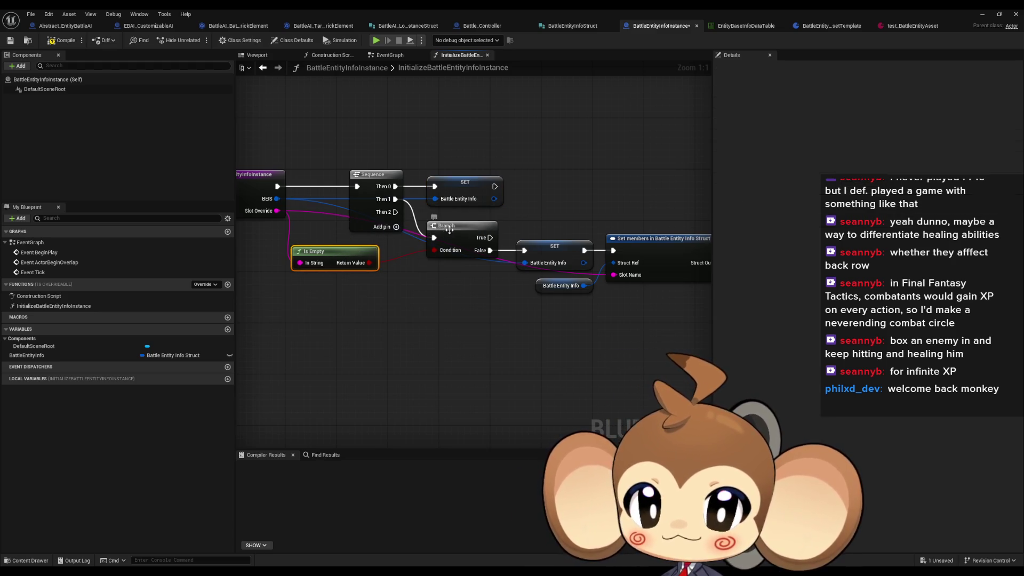
pyautogui.moveTo(451, 233); pyautogui.dragTo(450, 246)
pyautogui.moveTo(493, 298)
pyautogui.mouseDown()
pyautogui.moveTo(549, 223)
pyautogui.moveTo(556, 260)
pyautogui.moveTo(545, 251)
pyautogui.mouseUp()
pyautogui.click(523, 324)
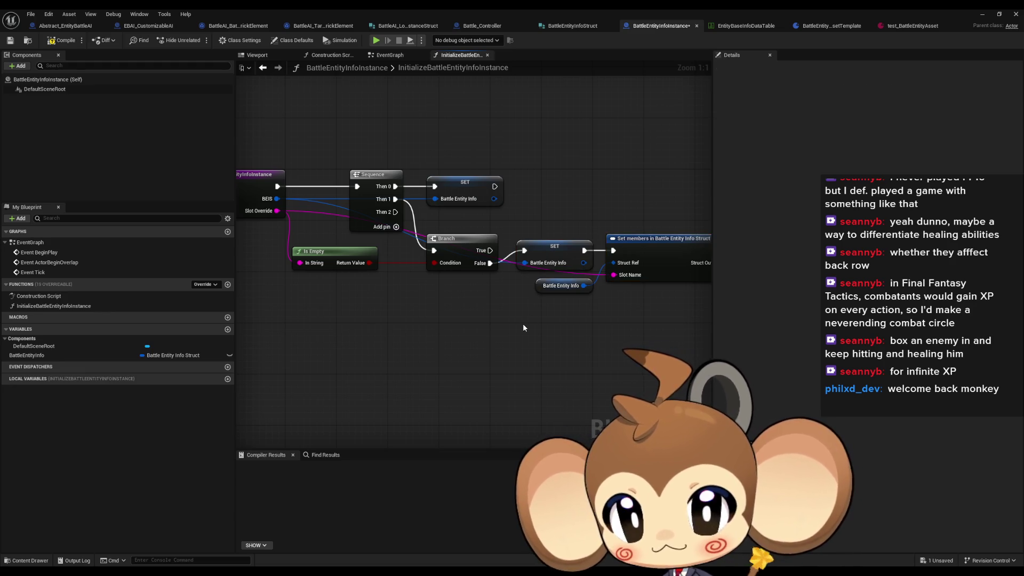
pyautogui.moveTo(455, 317); pyautogui.dragTo(493, 309)
pyautogui.moveTo(315, 190); pyautogui.dragTo(315, 249)
# - Add a Break Battle Entity Info Struct node showing only the Battle AIClass pin
pyautogui.write('bre')
pyautogui.press('Return')
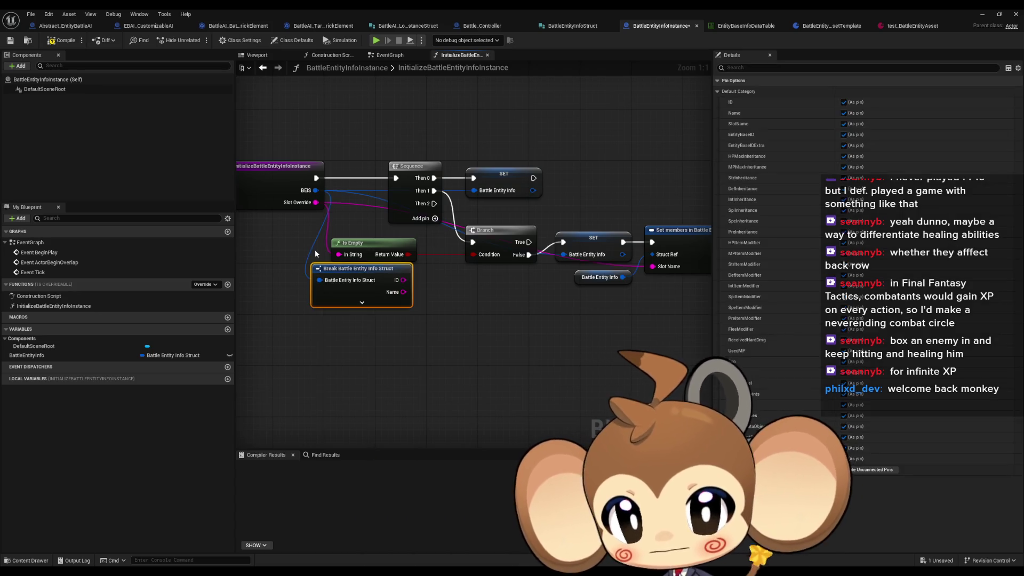
pyautogui.moveTo(368, 270); pyautogui.dragTo(355, 296)
pyautogui.click(870, 470)
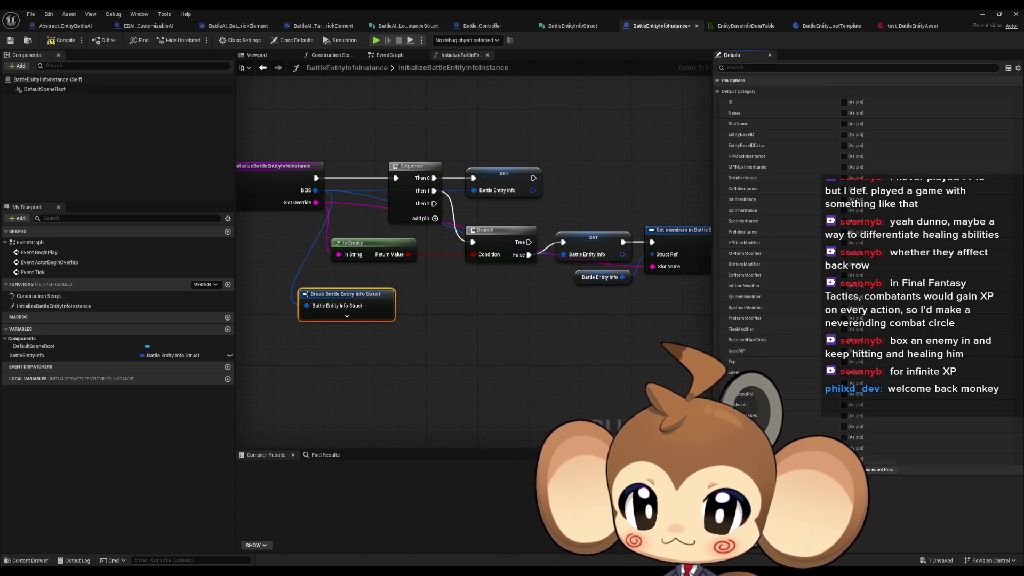
pyautogui.moveTo(411, 321)
pyautogui.mouseDown()
pyautogui.moveTo(372, 353)
pyautogui.moveTo(435, 345)
pyautogui.mouseUp()
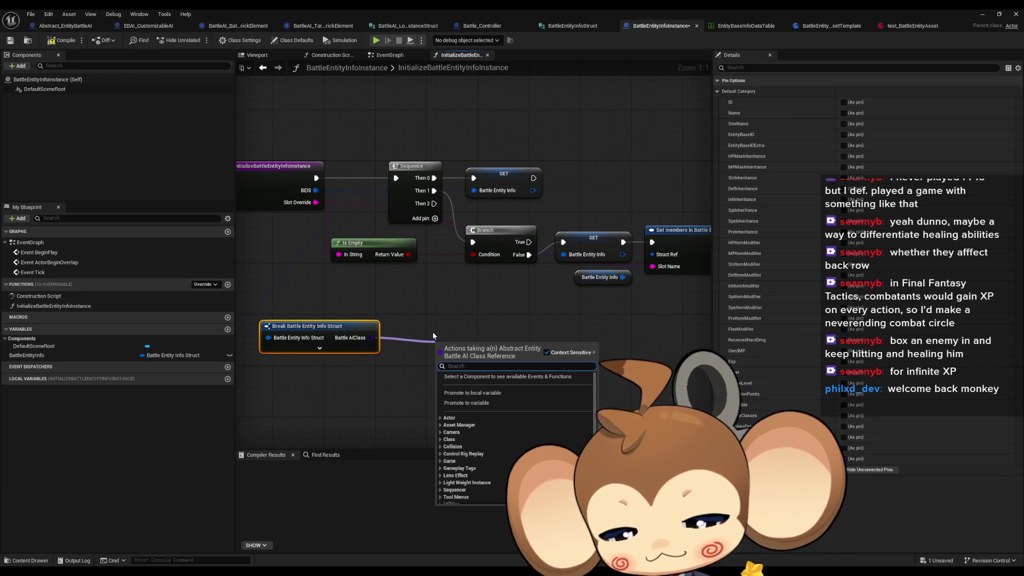
# - Feed Battle AIClass into a class Not Equal (!=) node and browse its class choices
pyautogui.write('!=')
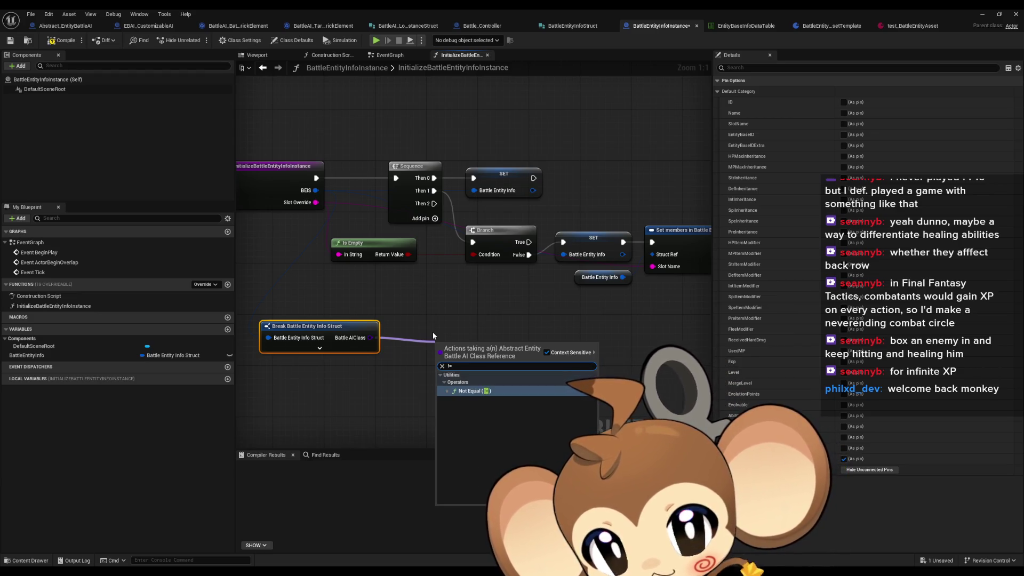
pyautogui.press('Return')
pyautogui.click(464, 362)
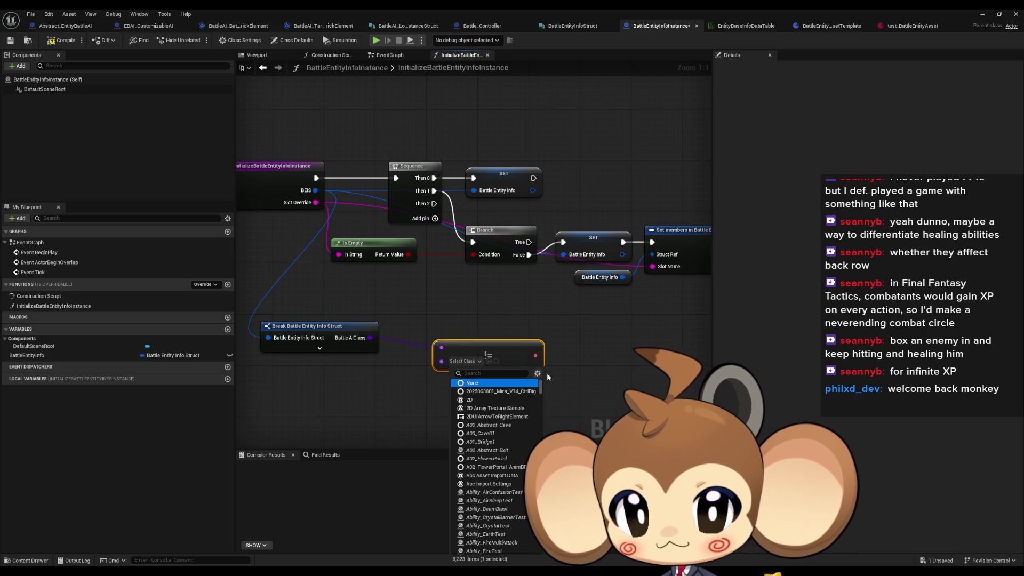
pyautogui.click(614, 381)
pyautogui.moveTo(480, 343); pyautogui.dragTo(440, 329)
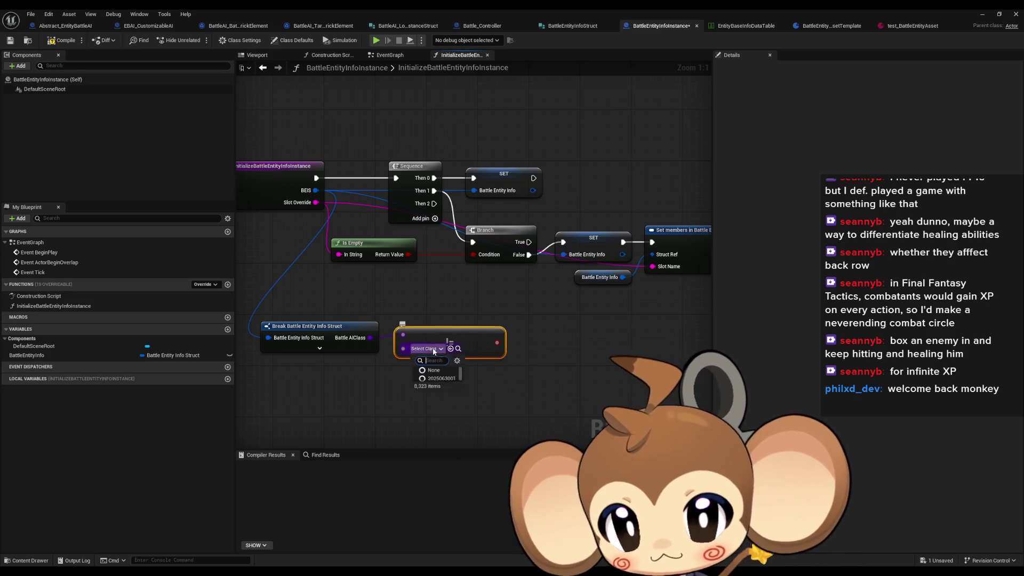
pyautogui.click(429, 348)
pyautogui.click(432, 357)
pyautogui.click(430, 349)
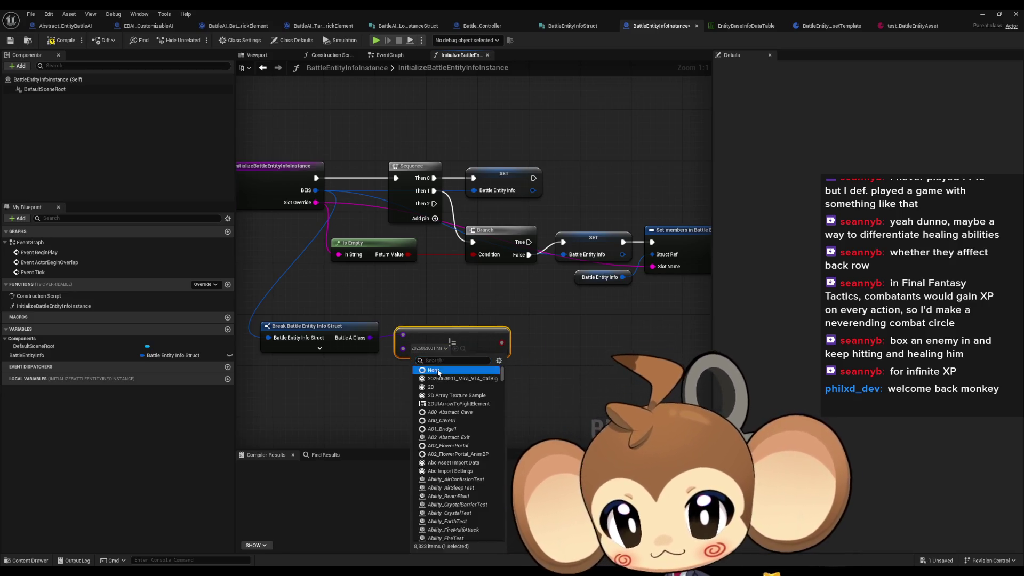
# - Leave the != comparison class unset and drag a wire from its Boolean result
pyautogui.click(579, 366)
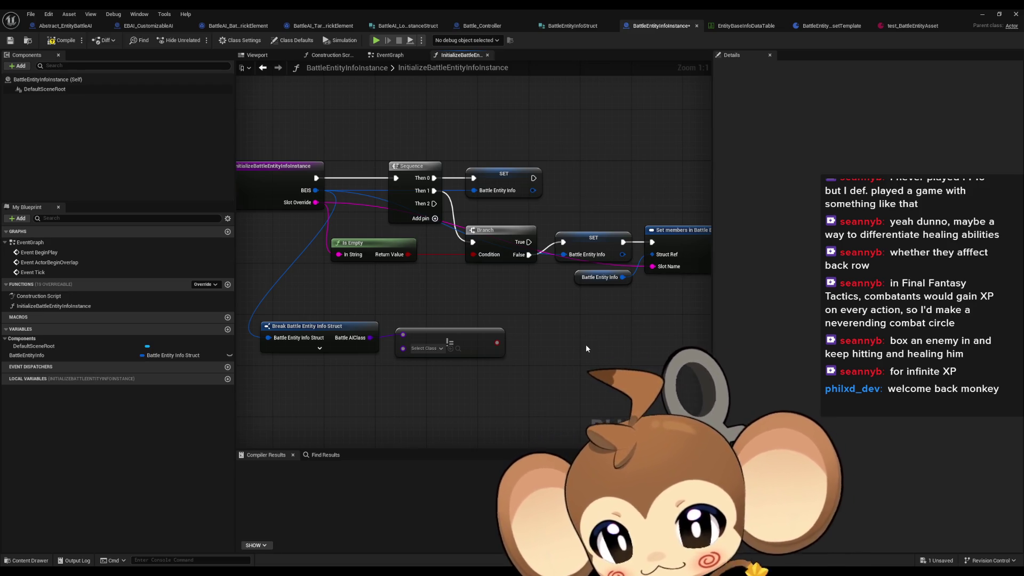
pyautogui.moveTo(498, 342); pyautogui.dragTo(547, 345)
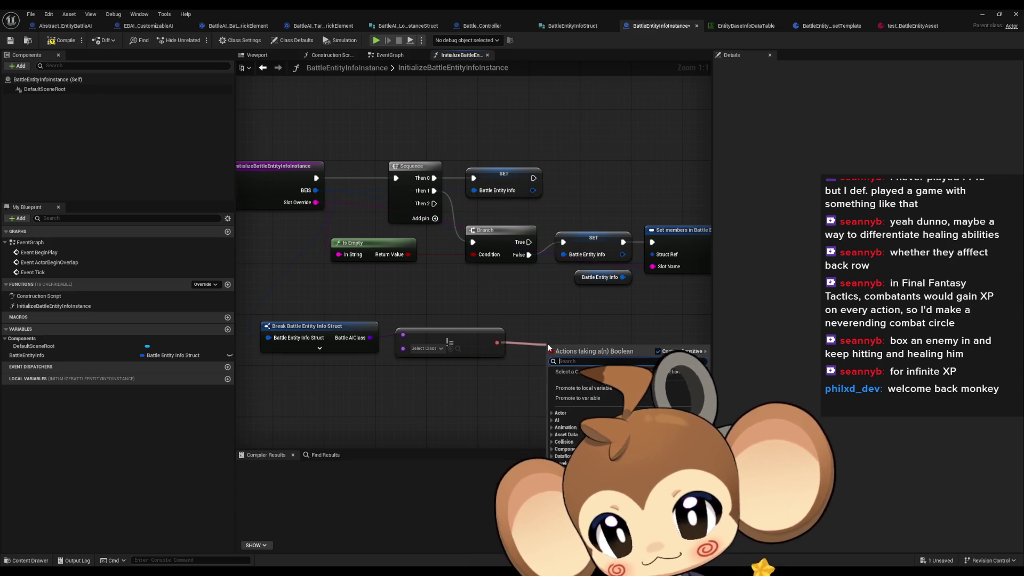
# - Add a Branch on the != result, run it from Sequence Then 2, and reposition the nodes
pyautogui.write('branch')
pyautogui.press('Return')
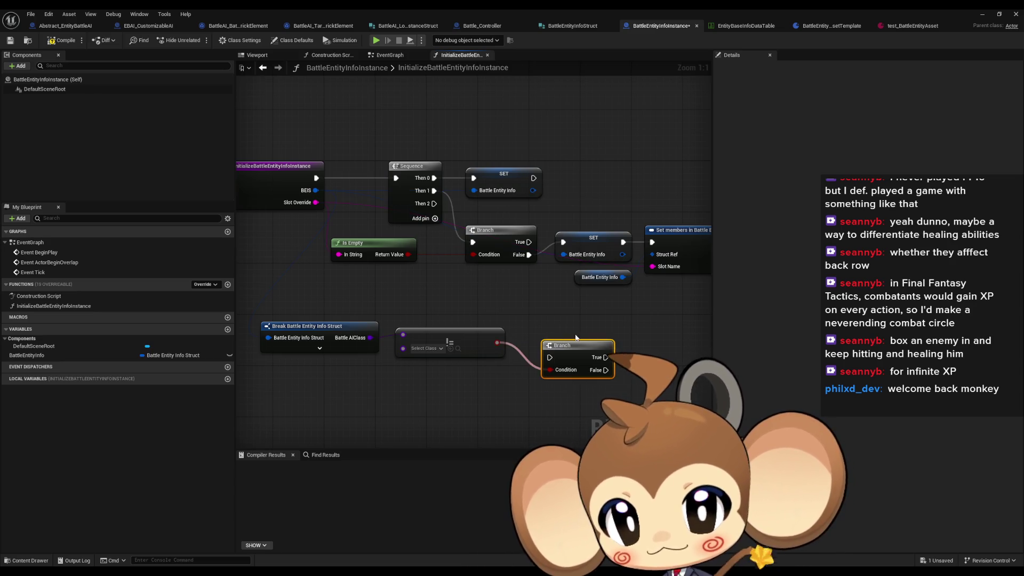
pyautogui.moveTo(434, 204); pyautogui.dragTo(555, 362)
pyautogui.moveTo(445, 339); pyautogui.dragTo(309, 369)
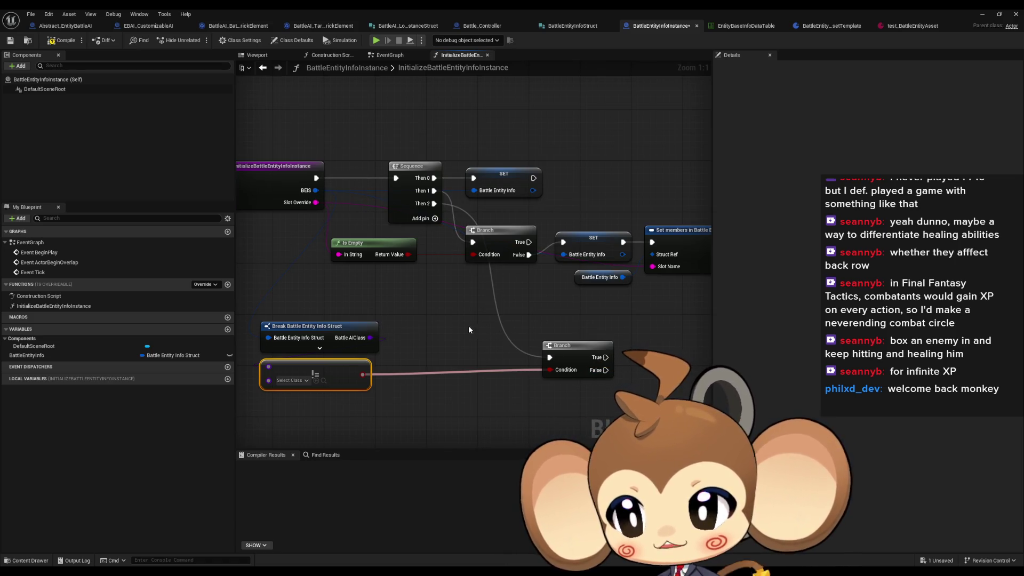
pyautogui.moveTo(576, 352); pyautogui.dragTo(499, 352)
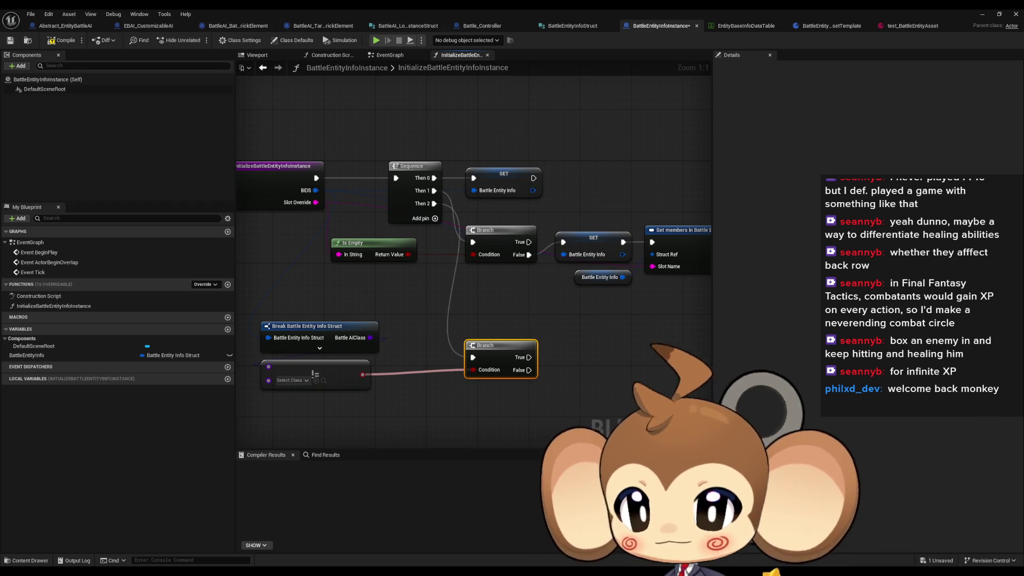
pyautogui.click(511, 315)
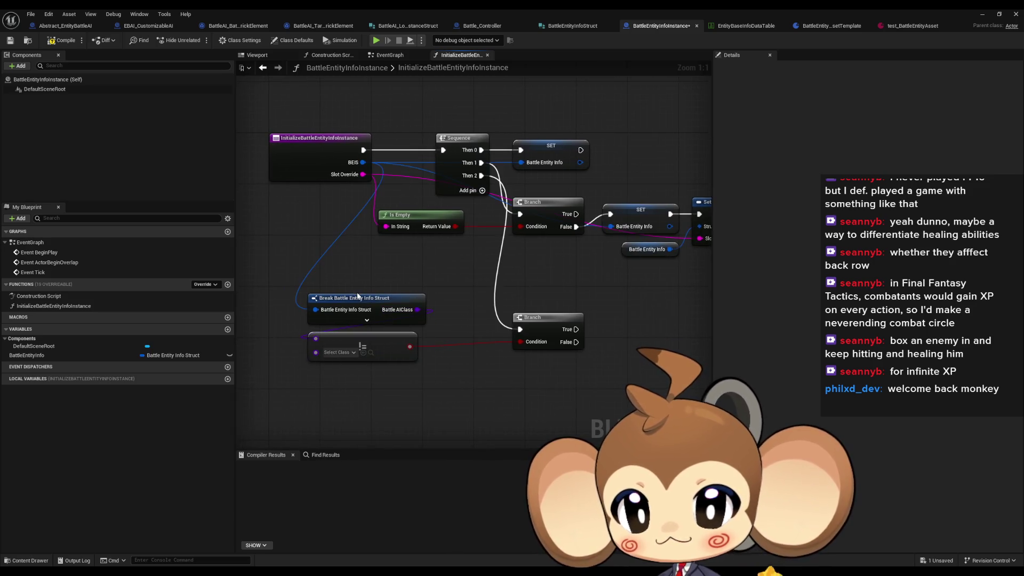
# - Drive the lower Branch condition with Is Valid Class on Battle AIClass and delete the != node
pyautogui.moveTo(419, 309); pyautogui.dragTo(450, 273)
pyautogui.write('is valid class')
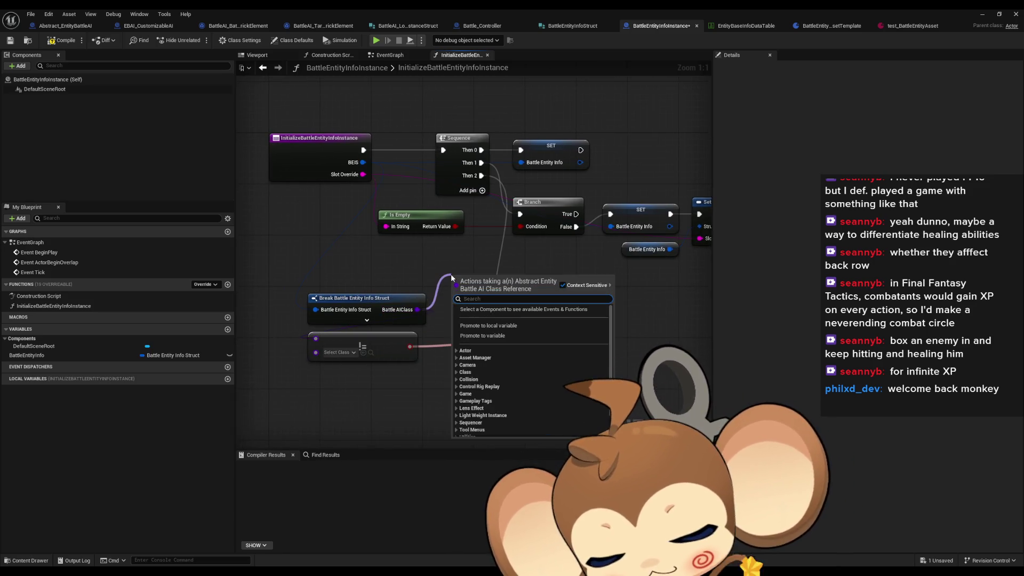
pyautogui.press('Return')
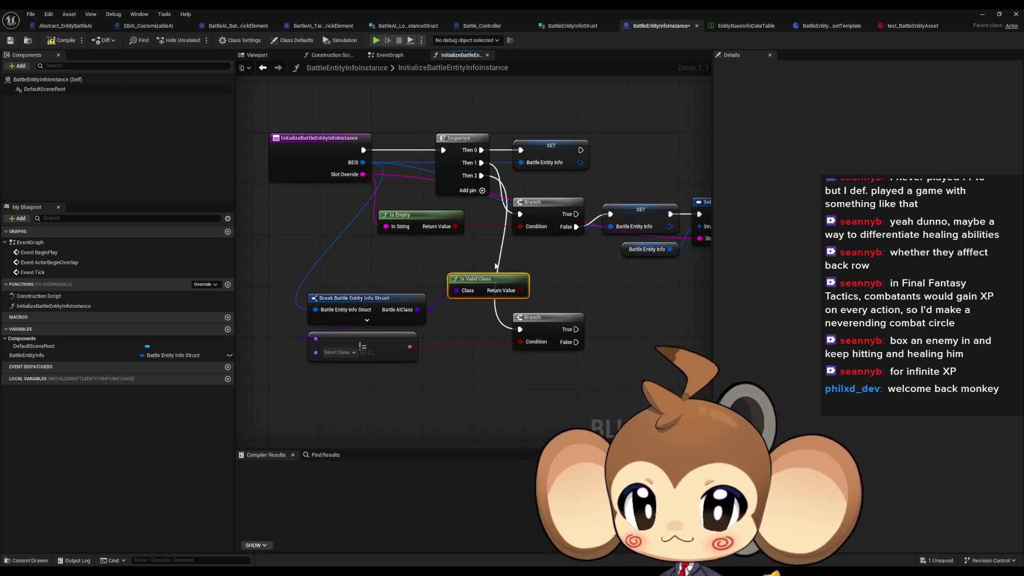
pyautogui.moveTo(520, 290); pyautogui.dragTo(520, 341)
pyautogui.click(363, 346)
pyautogui.press('Delete')
pyautogui.moveTo(481, 288); pyautogui.dragTo(372, 345)
pyautogui.click(447, 375)
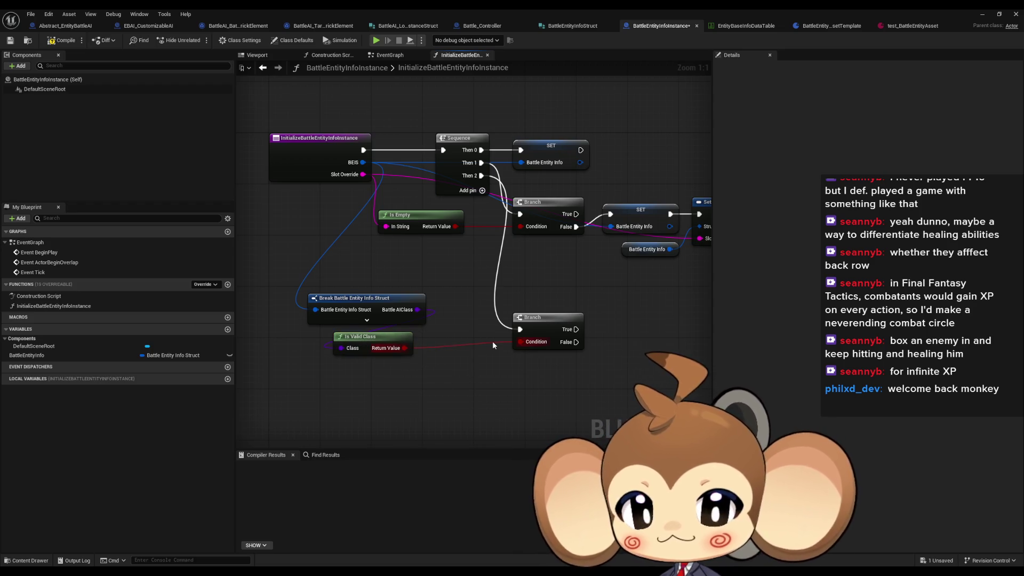
pyautogui.moveTo(504, 268); pyautogui.dragTo(425, 274)
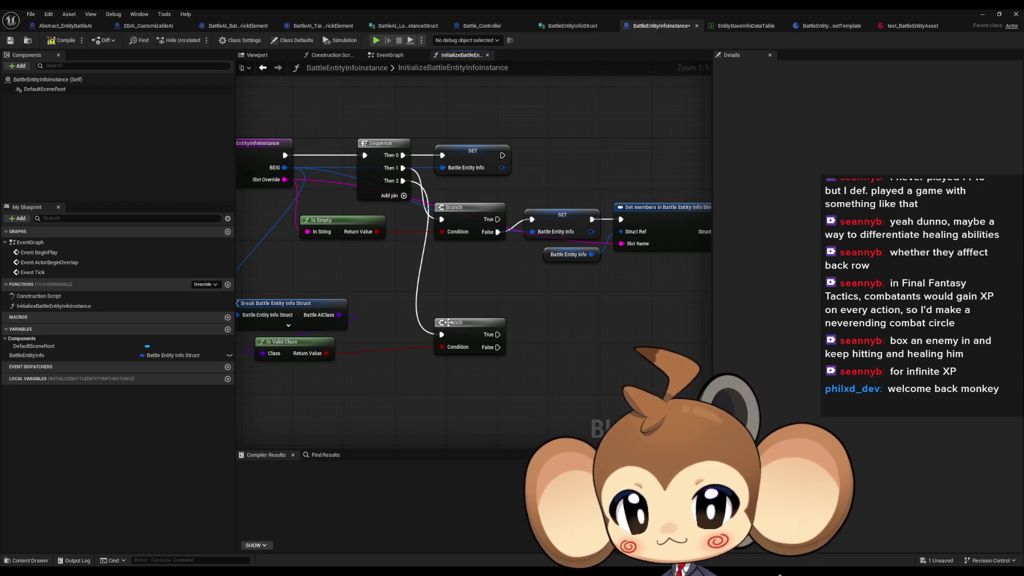
pyautogui.moveTo(452, 324)
pyautogui.mouseDown()
pyautogui.moveTo(511, 338)
pyautogui.moveTo(551, 329)
pyautogui.mouseUp()
# - Add Spawn Actor from Class on the Branch's True, splitting Spawn Transform into location, rotation and scale
pyautogui.write('spawn ac')
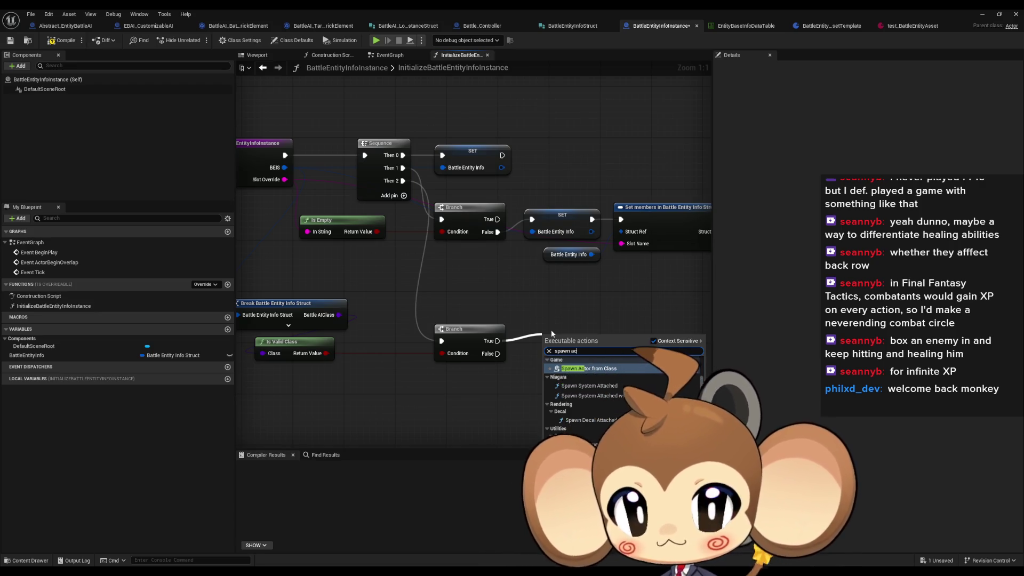
pyautogui.press('Return')
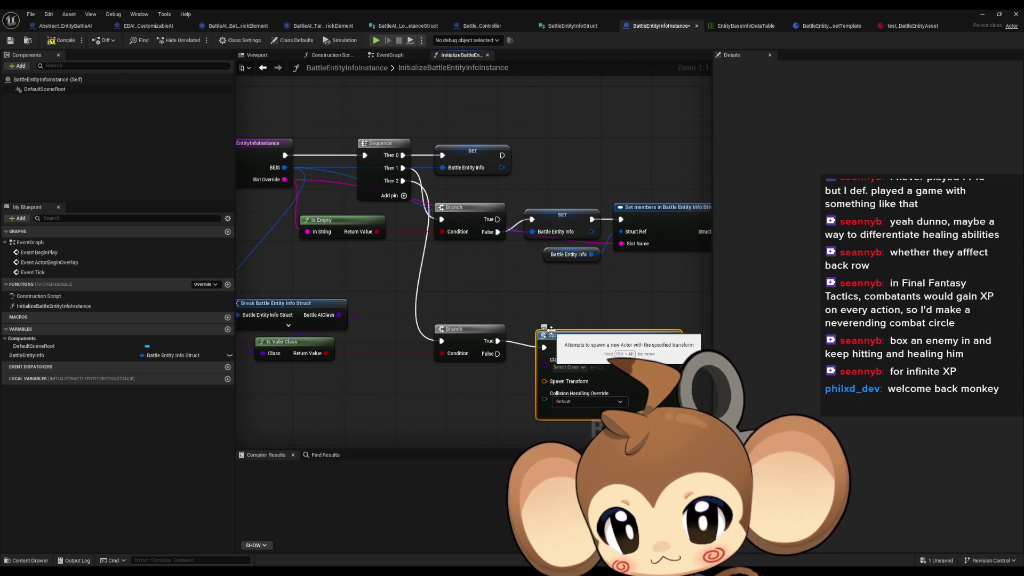
pyautogui.moveTo(545, 360); pyautogui.dragTo(588, 351)
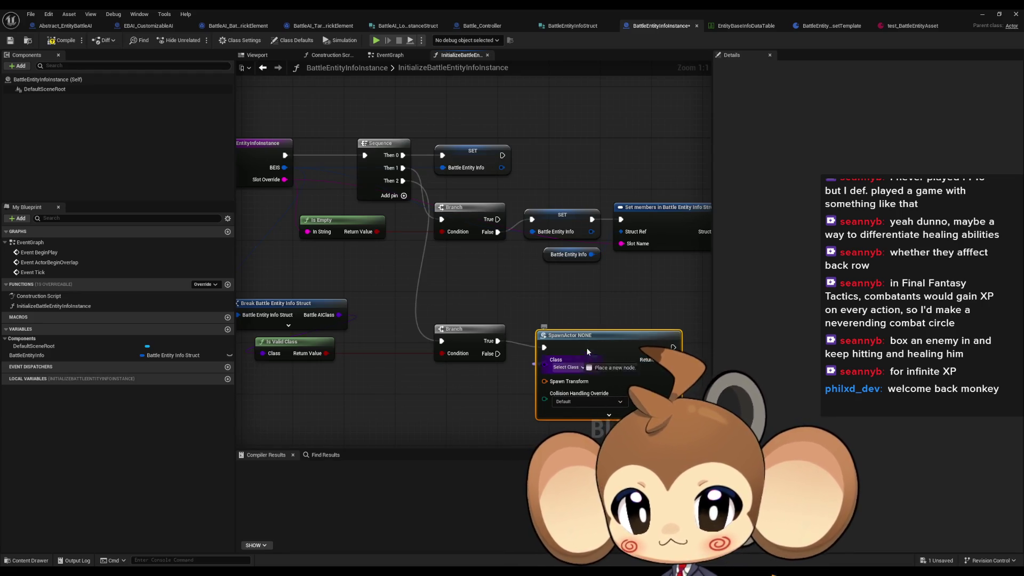
pyautogui.click(563, 303)
pyautogui.moveTo(660, 397)
pyautogui.mouseDown()
pyautogui.moveTo(531, 333)
pyautogui.moveTo(617, 325)
pyautogui.mouseUp()
pyautogui.rightClick(502, 309)
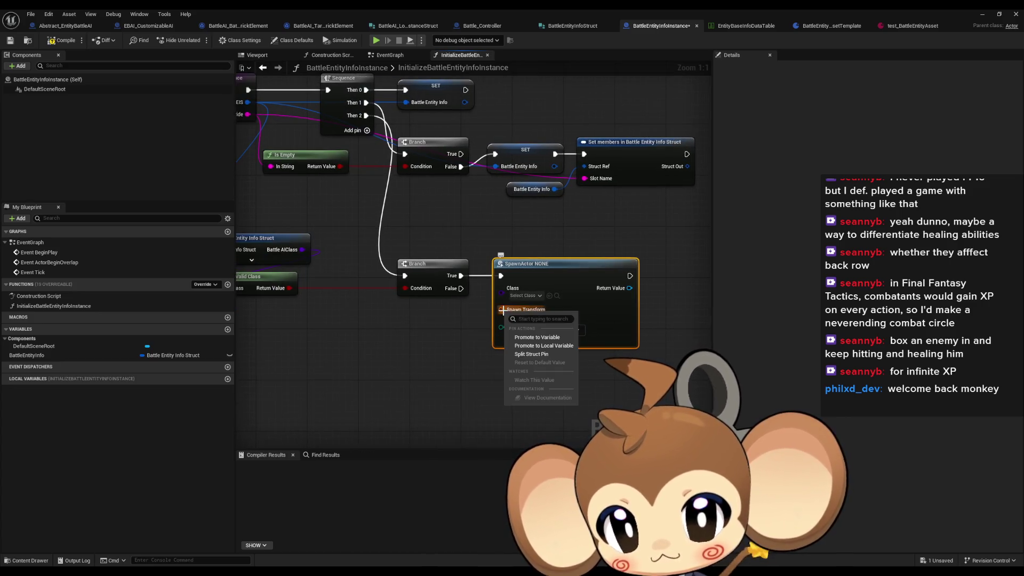
pyautogui.click(548, 356)
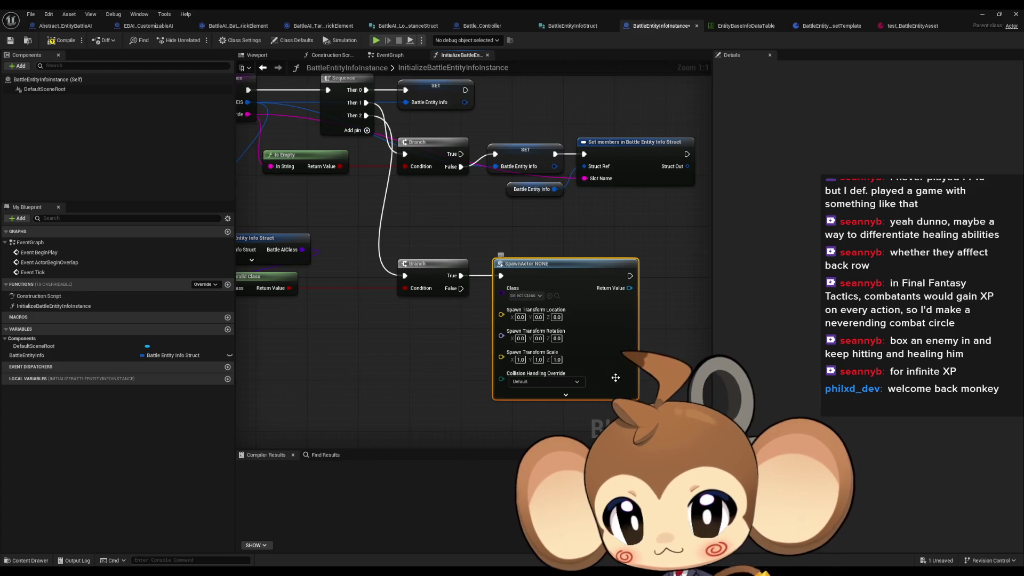
pyautogui.moveTo(549, 356); pyautogui.dragTo(502, 349)
# - Add Attach Actor To Actor fed by the spawned actor's return value
pyautogui.moveTo(583, 280)
pyautogui.mouseDown()
pyautogui.moveTo(622, 286)
pyautogui.moveTo(670, 267)
pyautogui.moveTo(659, 259)
pyautogui.mouseUp()
pyautogui.write('atta')
pyautogui.click(659, 369)
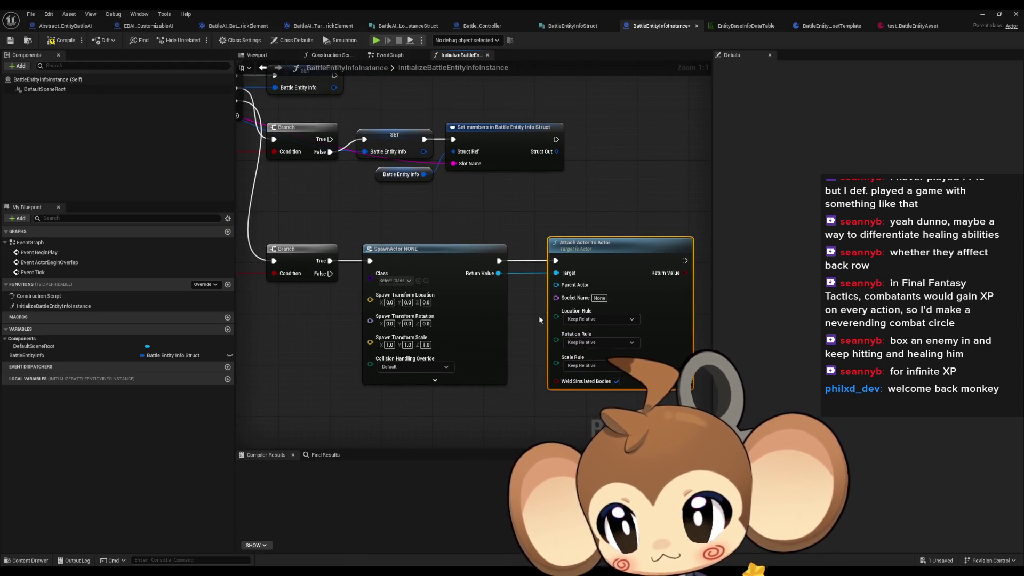
# - Add a Self node and wire it to Attach Actor To Actor's Parent Actor and SpawnActor's Owner
pyautogui.rightClick(489, 372)
pyautogui.write('self')
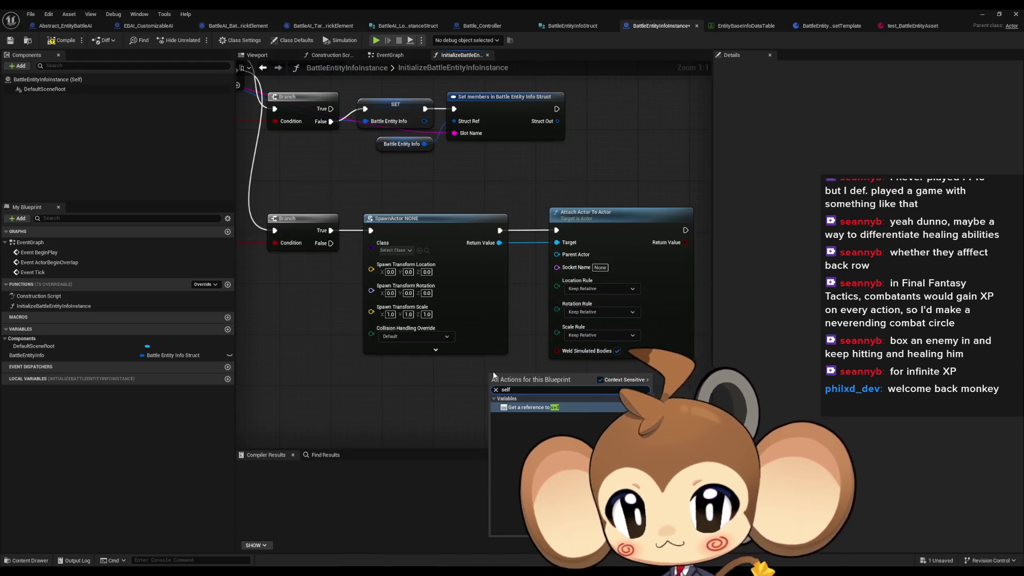
pyautogui.press('Return')
pyautogui.moveTo(527, 374); pyautogui.dragTo(557, 255)
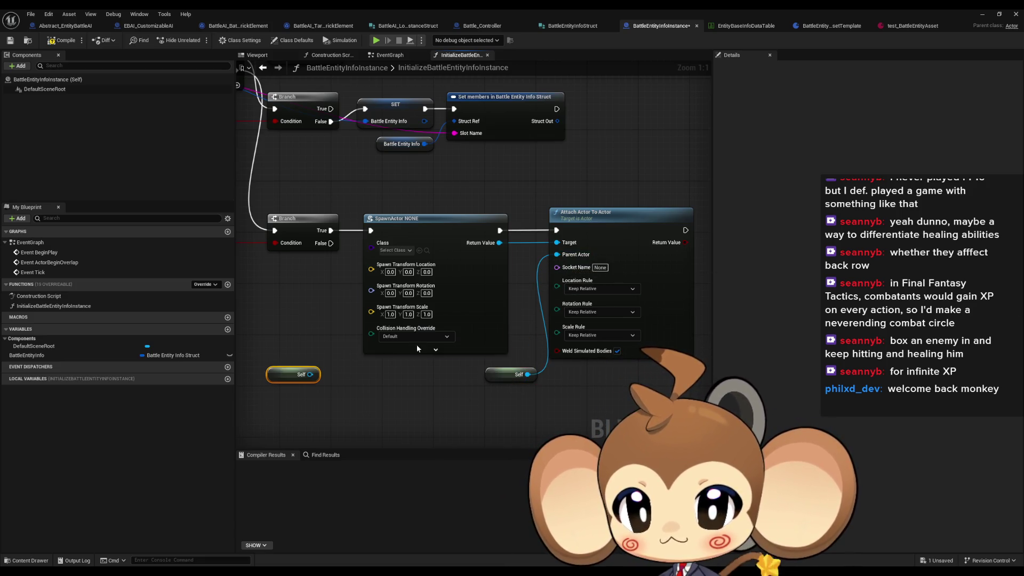
pyautogui.click(436, 350)
pyautogui.moveTo(371, 375); pyautogui.dragTo(315, 375)
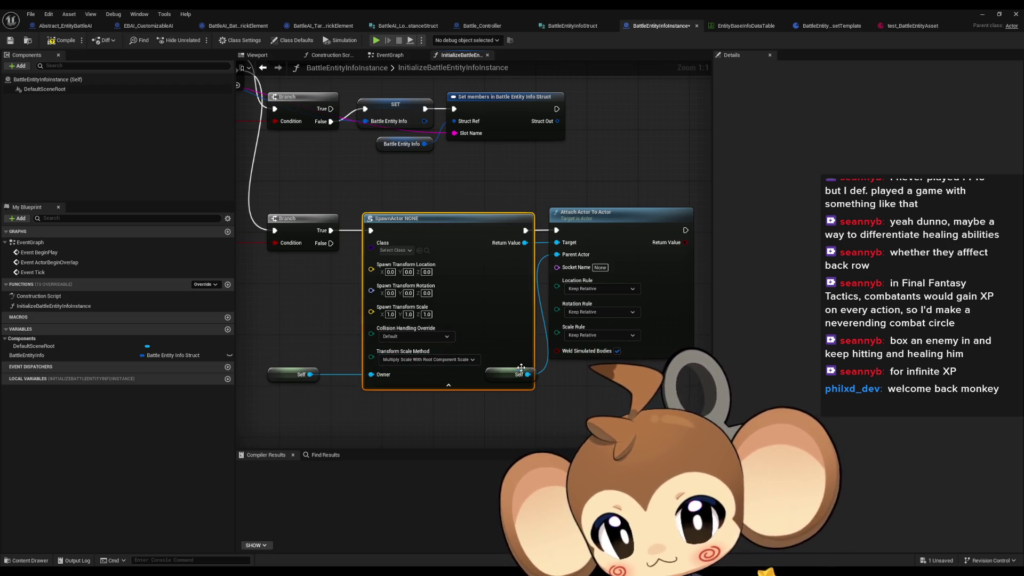
# - Reposition the two Self nodes so the graph reads cleanly
pyautogui.moveTo(511, 375); pyautogui.dragTo(498, 406)
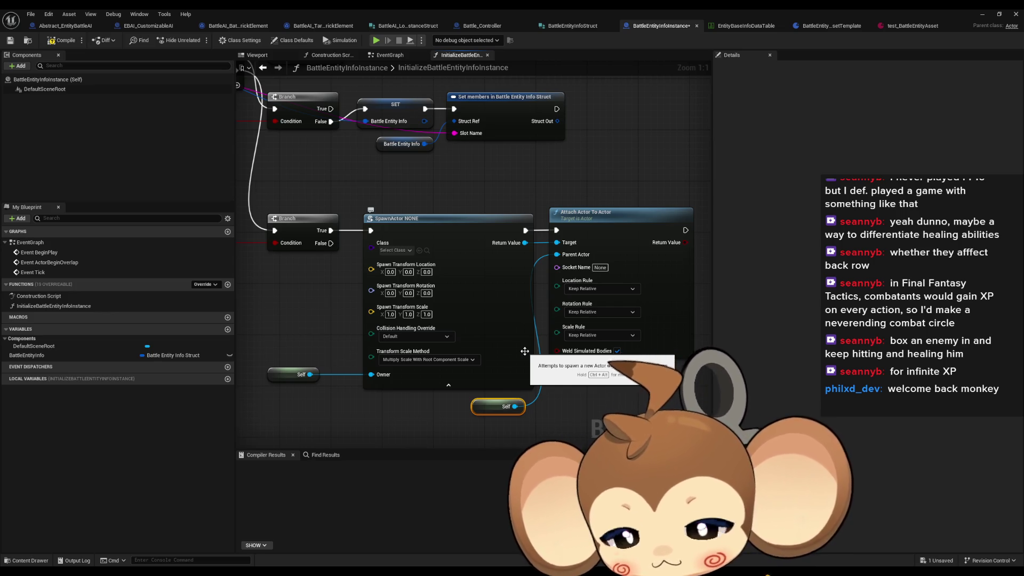
pyautogui.click(563, 409)
pyautogui.moveTo(488, 406)
pyautogui.mouseDown()
pyautogui.moveTo(498, 401)
pyautogui.moveTo(483, 414)
pyautogui.moveTo(538, 409)
pyautogui.mouseUp()
pyautogui.click(485, 419)
pyautogui.scroll(-1, 449, 410)
pyautogui.moveTo(380, 415)
pyautogui.mouseDown()
pyautogui.moveTo(370, 399)
pyautogui.moveTo(416, 374)
pyautogui.moveTo(519, 271)
pyautogui.moveTo(497, 275)
pyautogui.mouseUp()
# - Connect the struct's Battle AIClass pin to SpawnActor's Class input
pyautogui.click(427, 277)
pyautogui.moveTo(323, 304); pyautogui.dragTo(495, 309)
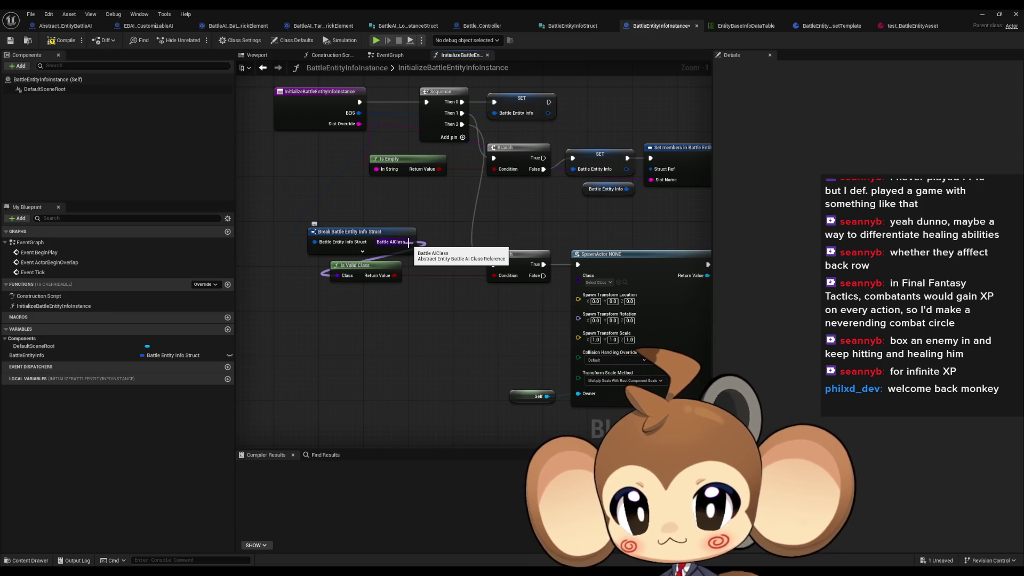
pyautogui.moveTo(409, 243); pyautogui.dragTo(576, 276)
pyautogui.moveTo(651, 272); pyautogui.dragTo(563, 270)
pyautogui.moveTo(628, 271); pyautogui.dragTo(535, 279)
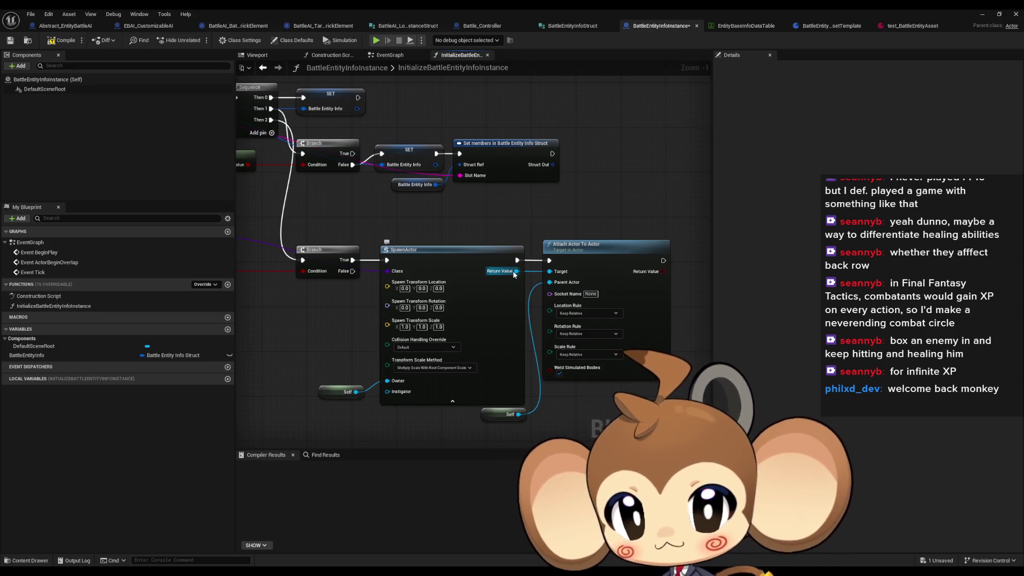
# - Unlink the spawned actor from the attach target and call Initialize Battle AI on it
pyautogui.keyDown('alt'); pyautogui.click(516, 271); pyautogui.keyUp('alt')
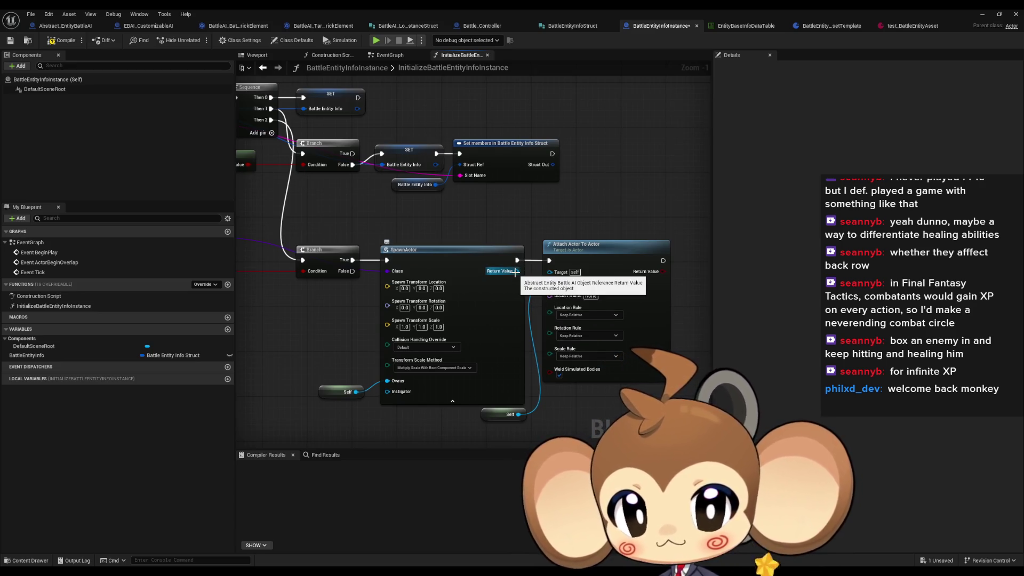
pyautogui.moveTo(516, 271); pyautogui.dragTo(550, 273)
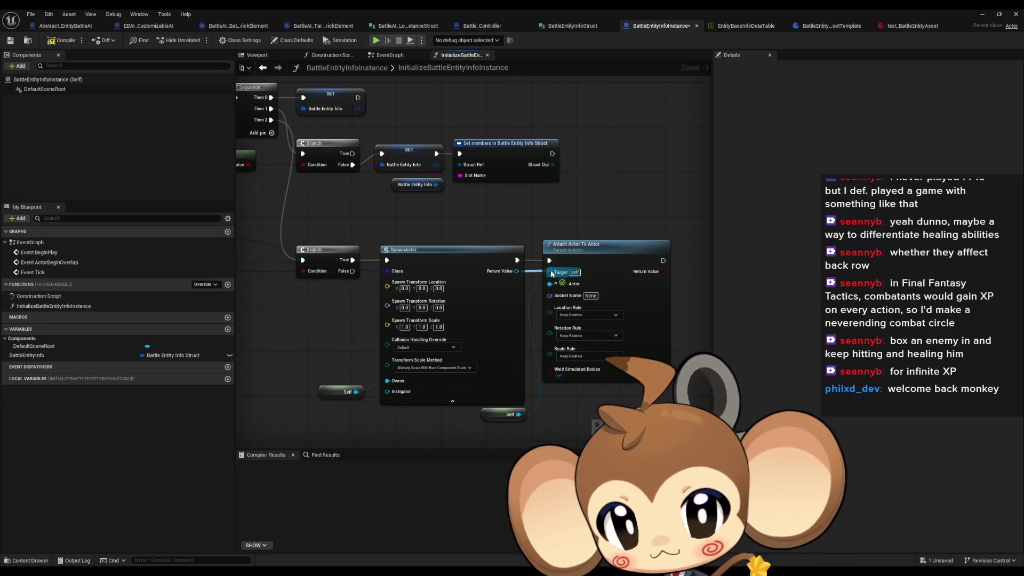
pyautogui.moveTo(522, 225); pyautogui.dragTo(521, 224)
pyautogui.write('ini')
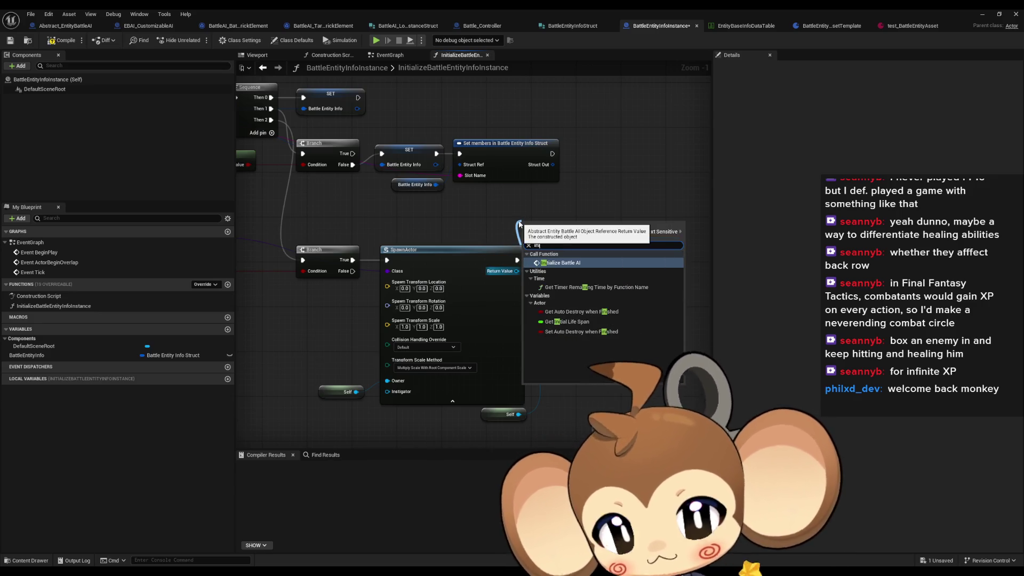
pyautogui.press('Return')
# - Run Initialize Battle AI before Attach Actor To Actor, then search 'promote' from the spawned actor
pyautogui.moveTo(593, 250)
pyautogui.mouseDown()
pyautogui.moveTo(671, 251)
pyautogui.moveTo(606, 243)
pyautogui.mouseUp()
pyautogui.moveTo(530, 242); pyautogui.dragTo(517, 260)
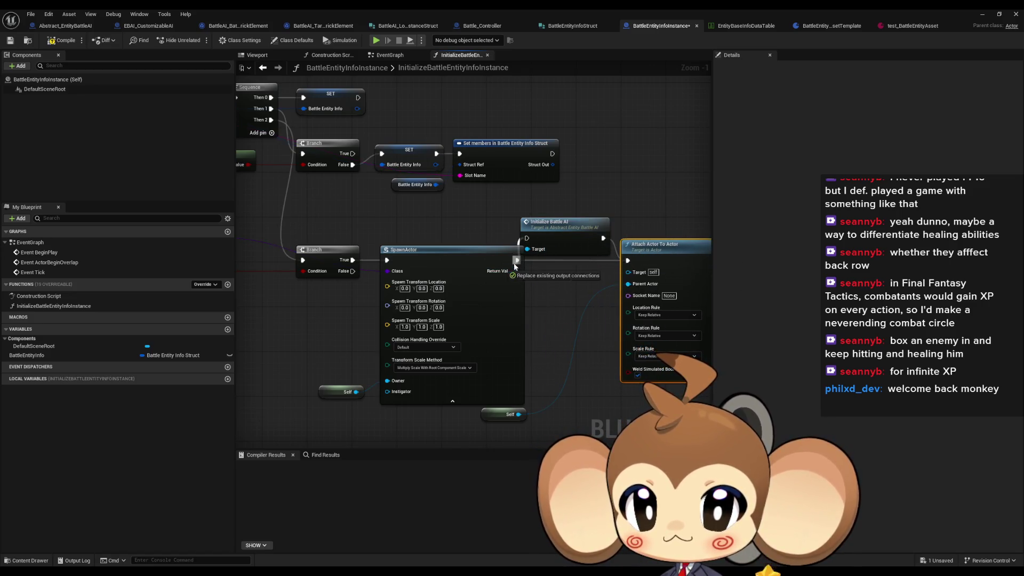
pyautogui.moveTo(566, 222)
pyautogui.mouseDown()
pyautogui.moveTo(575, 244)
pyautogui.moveTo(534, 246)
pyautogui.mouseUp()
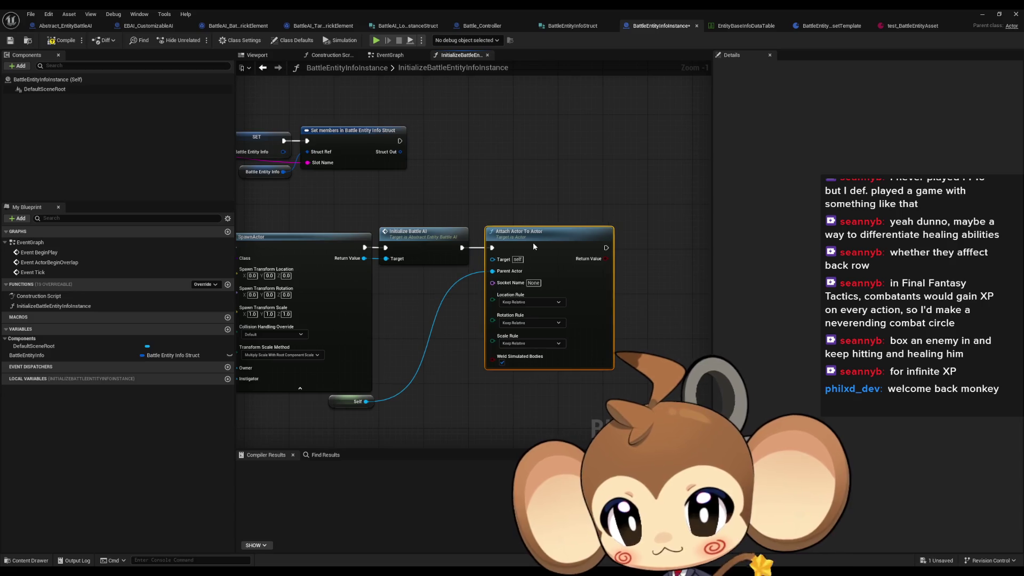
pyautogui.moveTo(345, 406)
pyautogui.mouseDown()
pyautogui.moveTo(439, 286)
pyautogui.moveTo(513, 324)
pyautogui.mouseUp()
pyautogui.moveTo(517, 245); pyautogui.dragTo(562, 345)
pyautogui.write('pr')
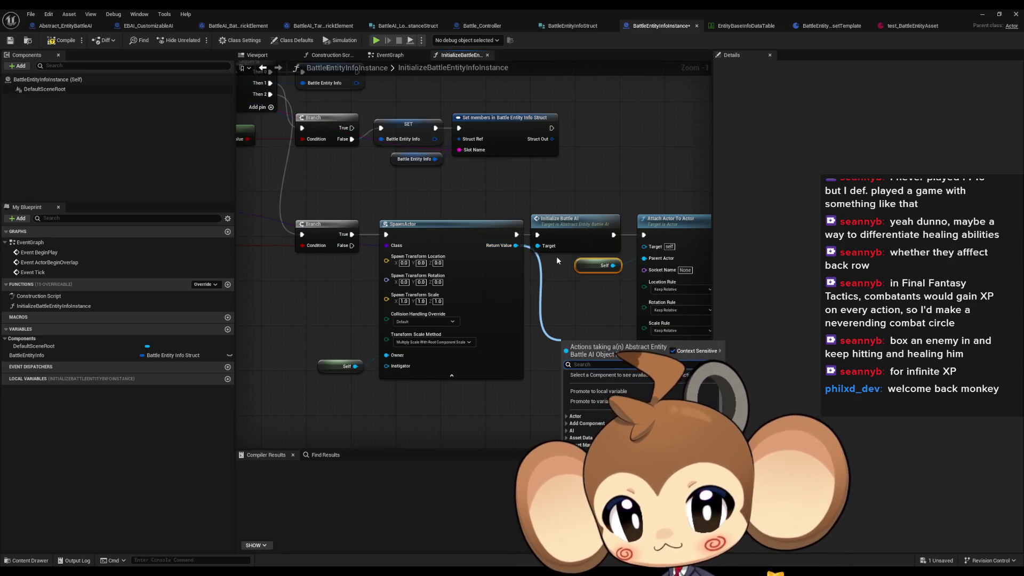
pyautogui.write('omote')
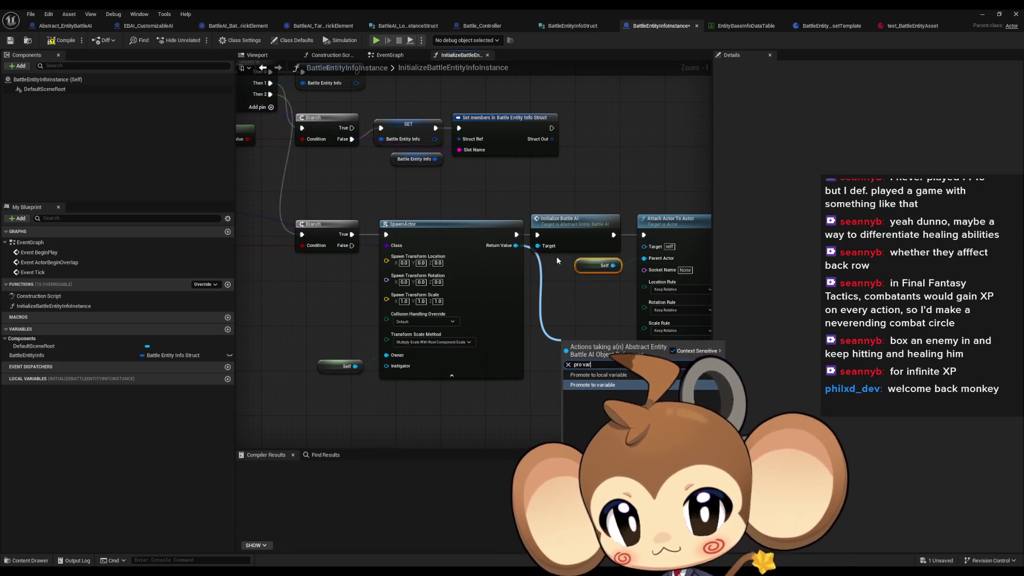
# - Promote the spawned actor to a new variable named BattleAIInstance
pyautogui.press('Return')
pyautogui.write('Battle')
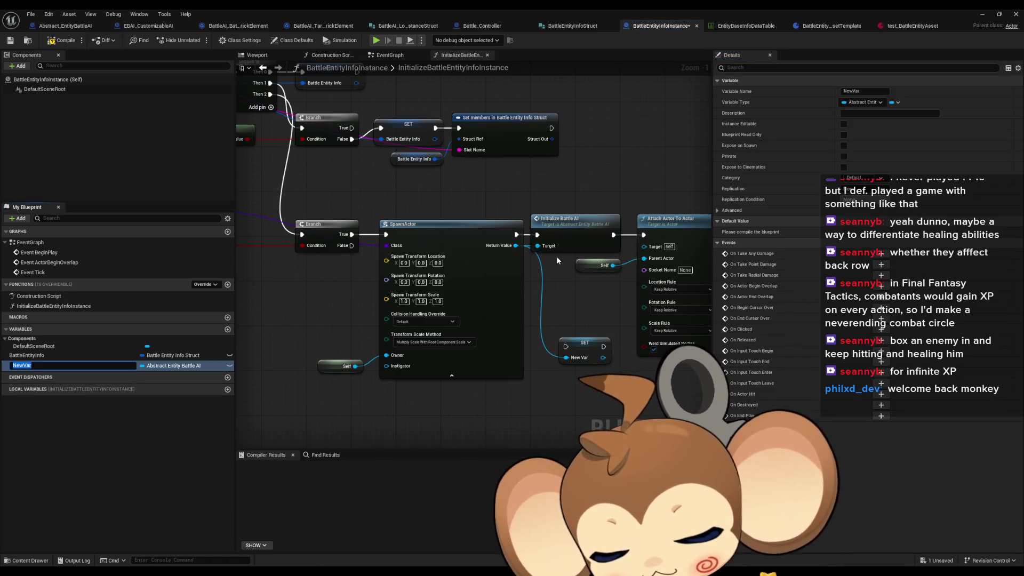
pyautogui.write('AIInstance')
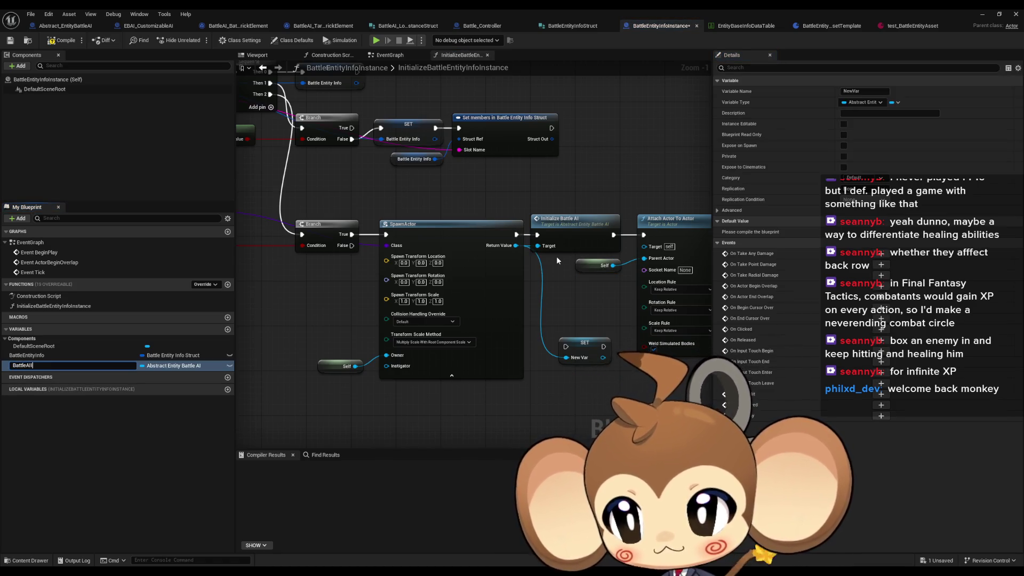
pyautogui.press('Return')
# - Move the set, Self and attach nodes up-right, then compile and save the blueprint
pyautogui.moveTo(595, 344)
pyautogui.mouseDown()
pyautogui.moveTo(497, 405)
pyautogui.moveTo(480, 362)
pyautogui.moveTo(546, 296)
pyautogui.moveTo(451, 363)
pyautogui.moveTo(550, 320)
pyautogui.moveTo(571, 361)
pyautogui.mouseUp()
pyautogui.keyDown('shift'); pyautogui.click(479, 360); pyautogui.keyUp('shift')
pyautogui.moveTo(479, 360); pyautogui.dragTo(568, 293)
pyautogui.click(501, 375)
pyautogui.scroll(-2, 526, 382)
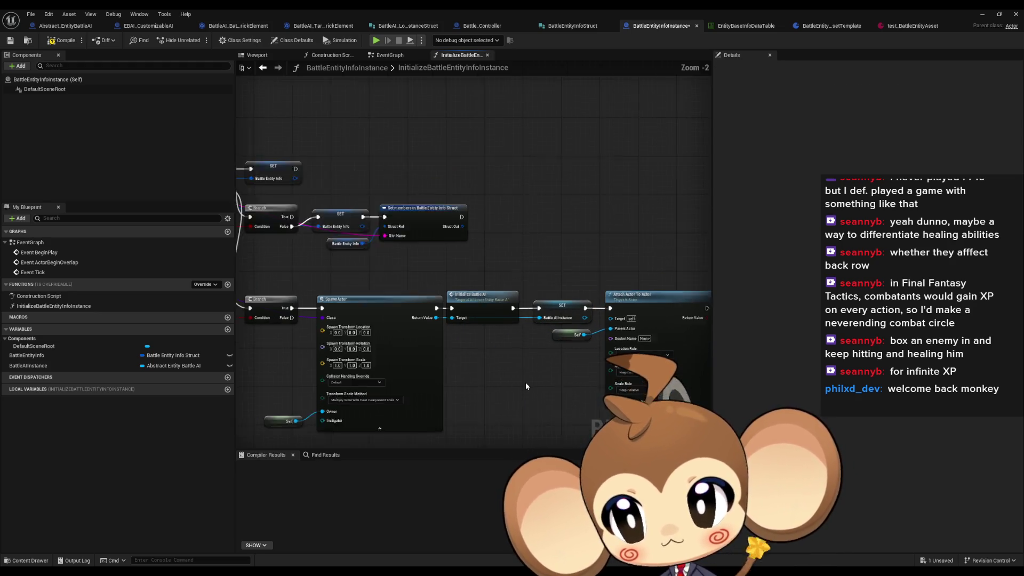
pyautogui.press('F7')
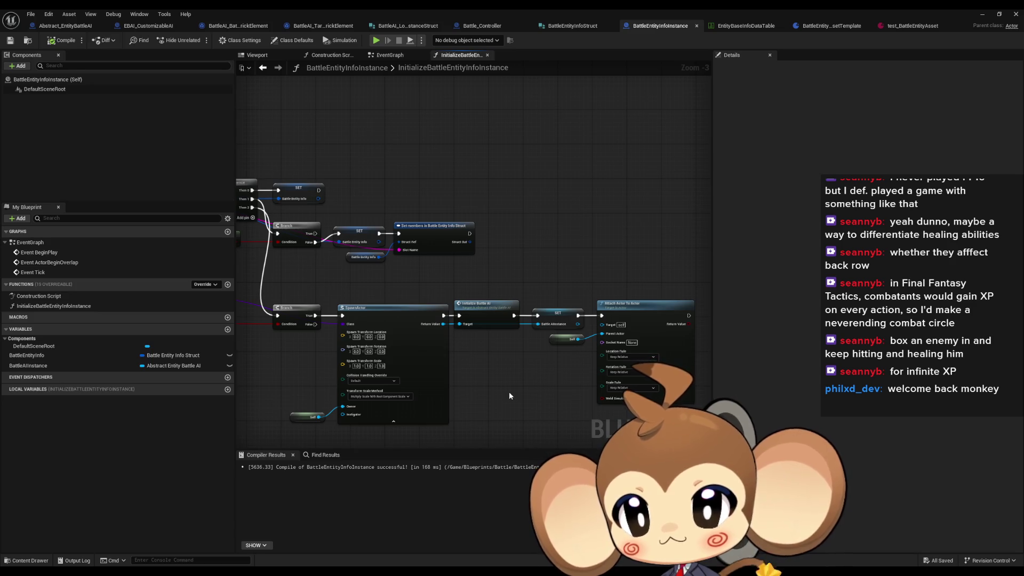
# - Rename the BattleAIInstance variable to EntityBattleAIInstance
pyautogui.click(20, 366)
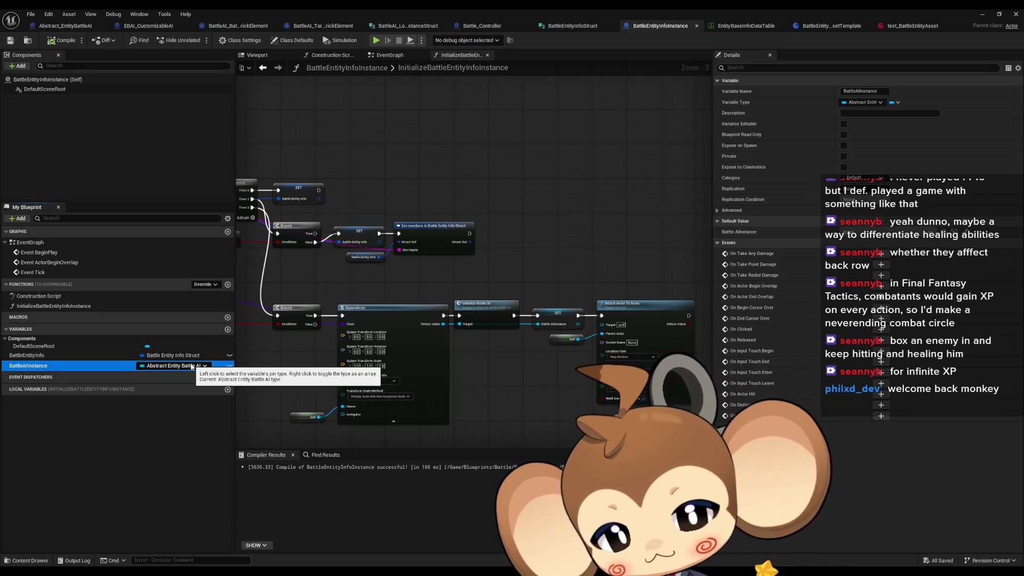
pyautogui.press('F2')
pyautogui.press('Home')
pyautogui.write('Entit')
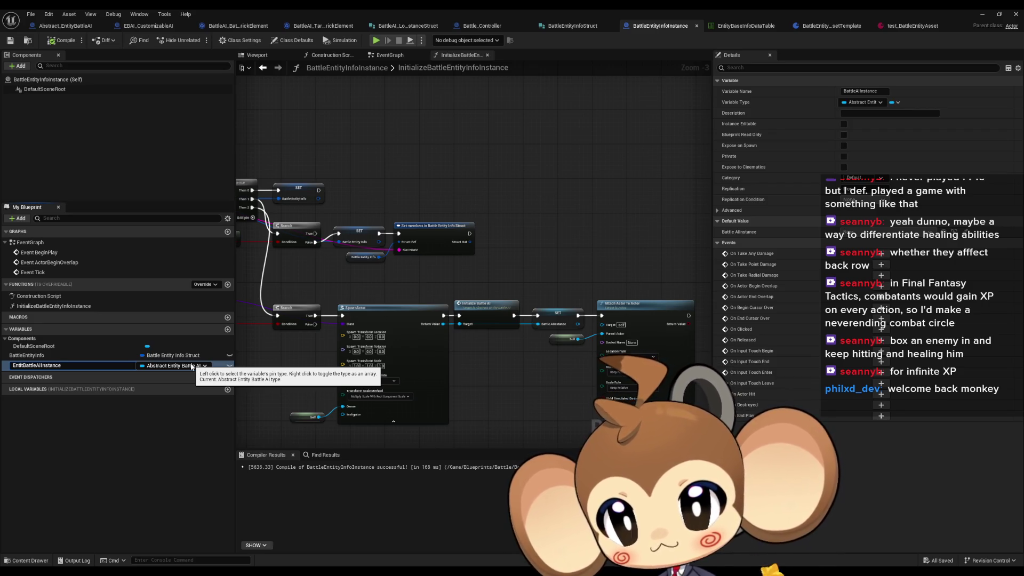
pyautogui.write('y')
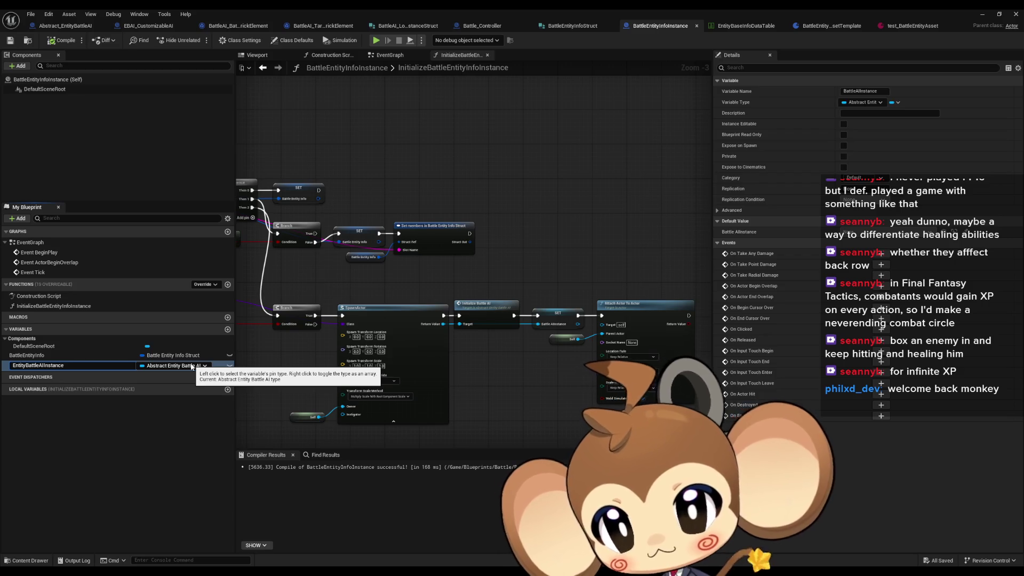
pyautogui.press('Return')
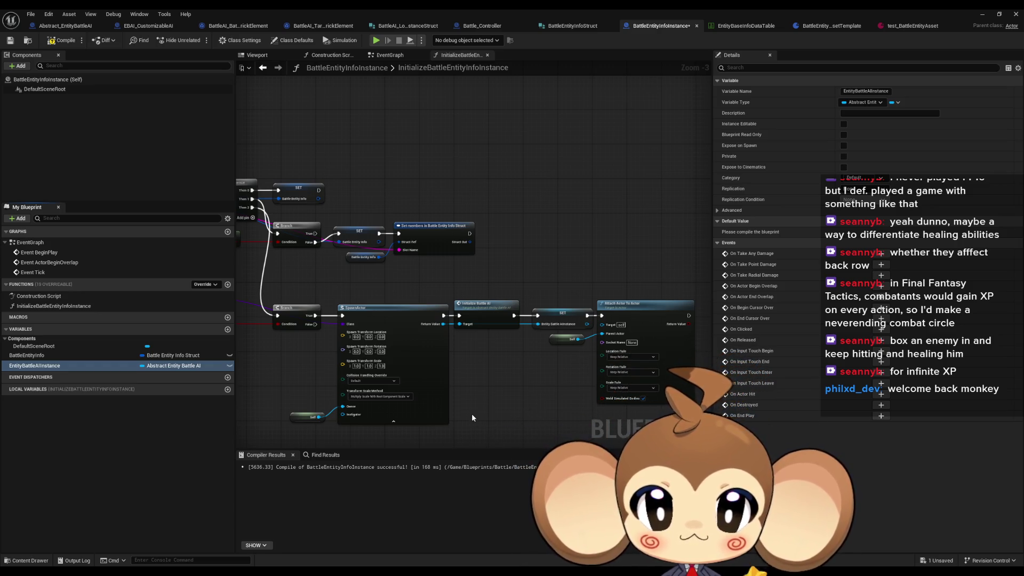
# - Review the spawn chain in the graph, then switch to the EntityBaseInfoDataTable asset
pyautogui.scroll(2, 473, 420)
pyautogui.moveTo(453, 340)
pyautogui.mouseDown()
pyautogui.moveTo(352, 347)
pyautogui.moveTo(325, 334)
pyautogui.mouseUp()
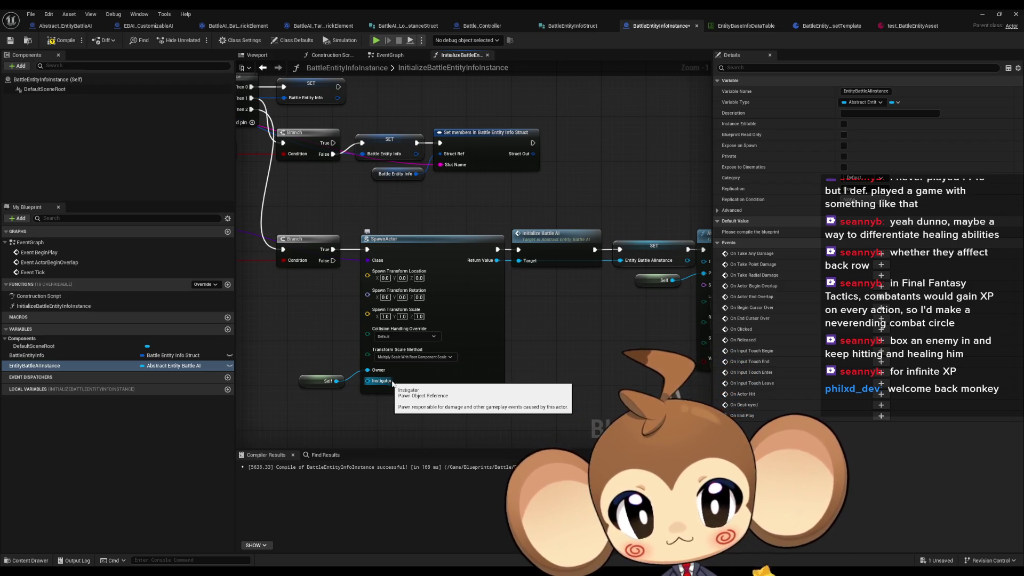
pyautogui.moveTo(651, 334)
pyautogui.mouseDown()
pyautogui.moveTo(591, 351)
pyautogui.moveTo(492, 356)
pyautogui.mouseUp()
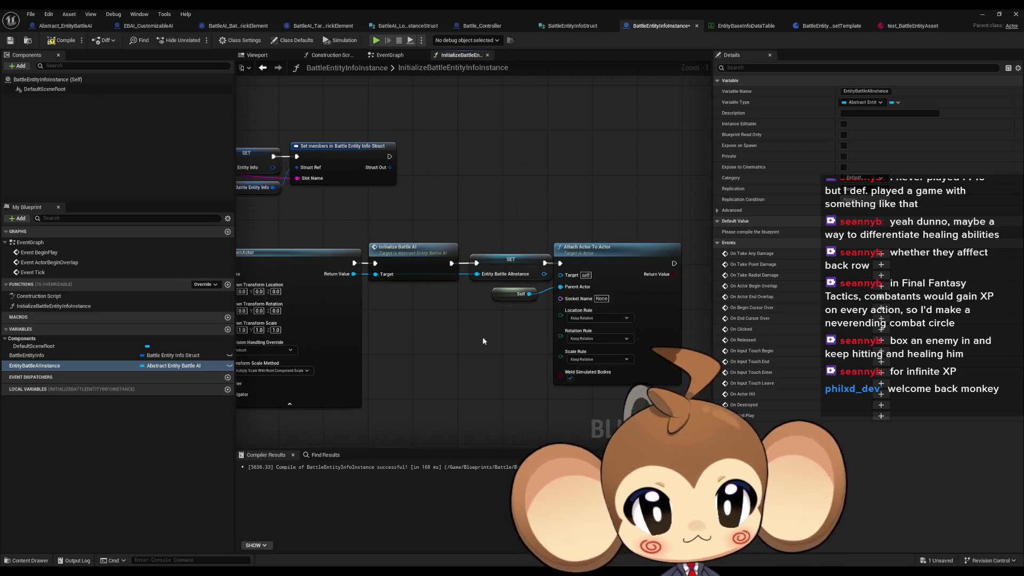
pyautogui.moveTo(521, 328)
pyautogui.mouseDown()
pyautogui.moveTo(443, 344)
pyautogui.moveTo(764, 372)
pyautogui.moveTo(697, 359)
pyautogui.moveTo(666, 372)
pyautogui.moveTo(594, 312)
pyautogui.moveTo(648, 335)
pyautogui.mouseUp()
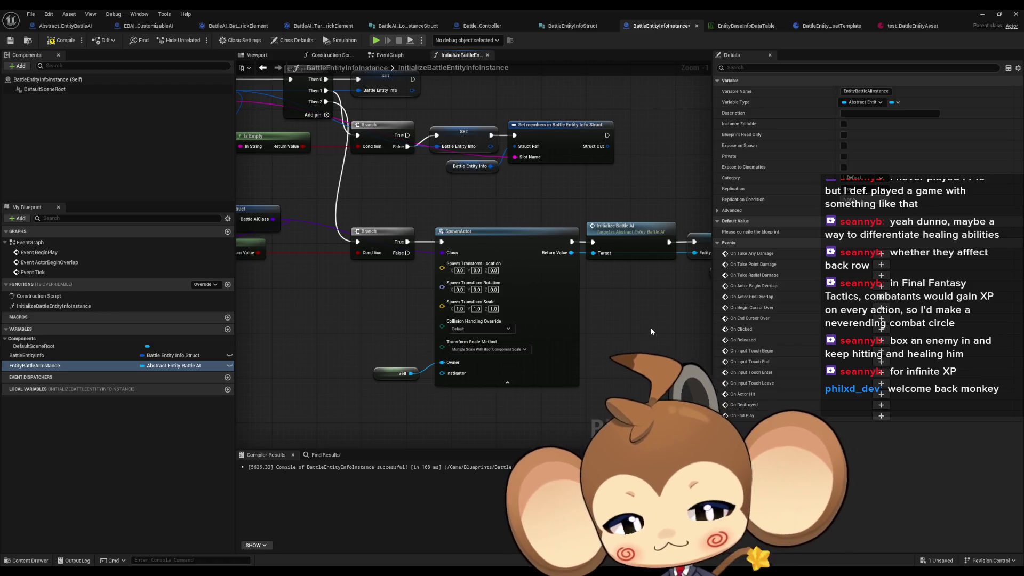
pyautogui.click(321, 214)
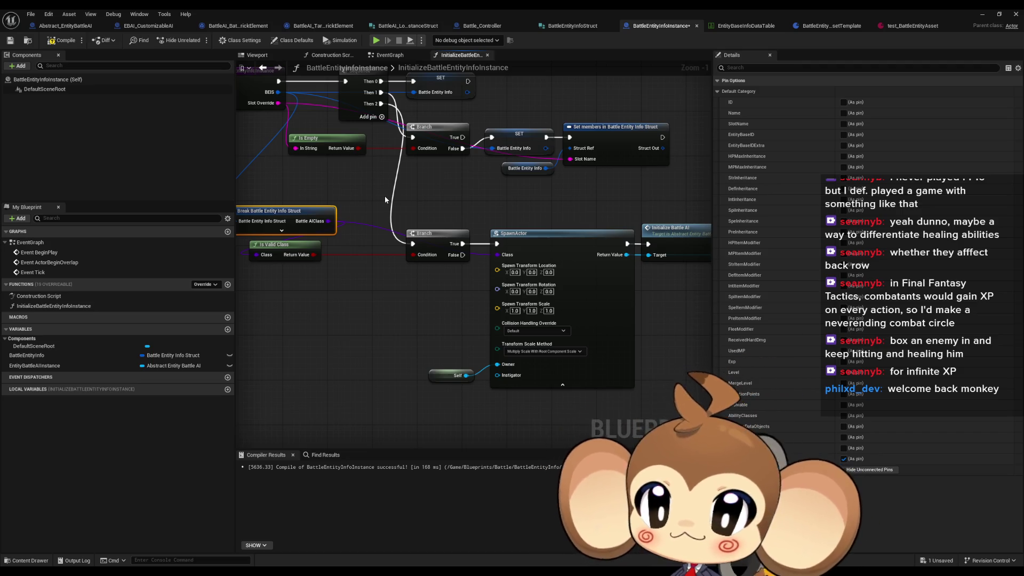
pyautogui.moveTo(432, 229); pyautogui.dragTo(460, 281)
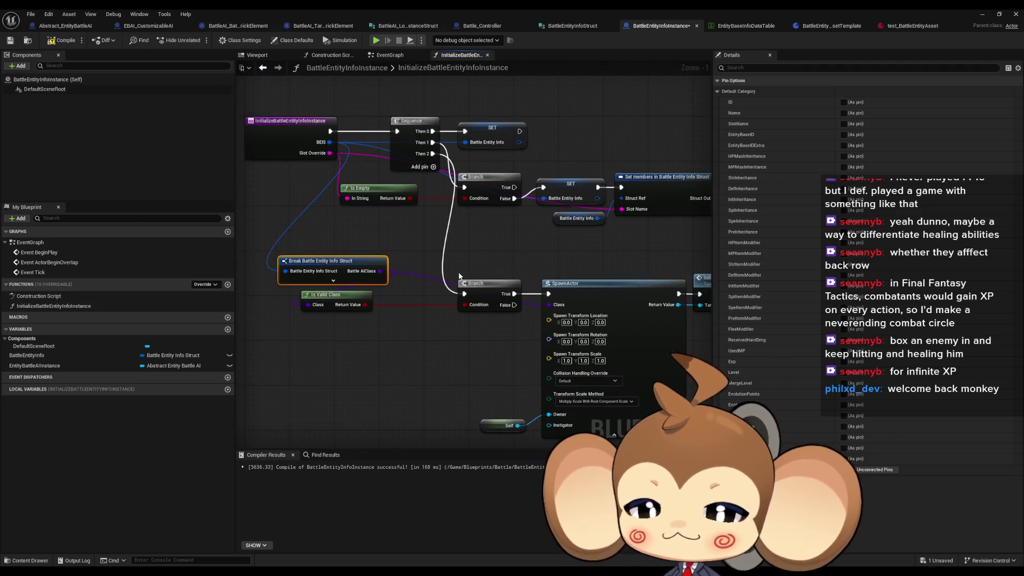
pyautogui.click(741, 24)
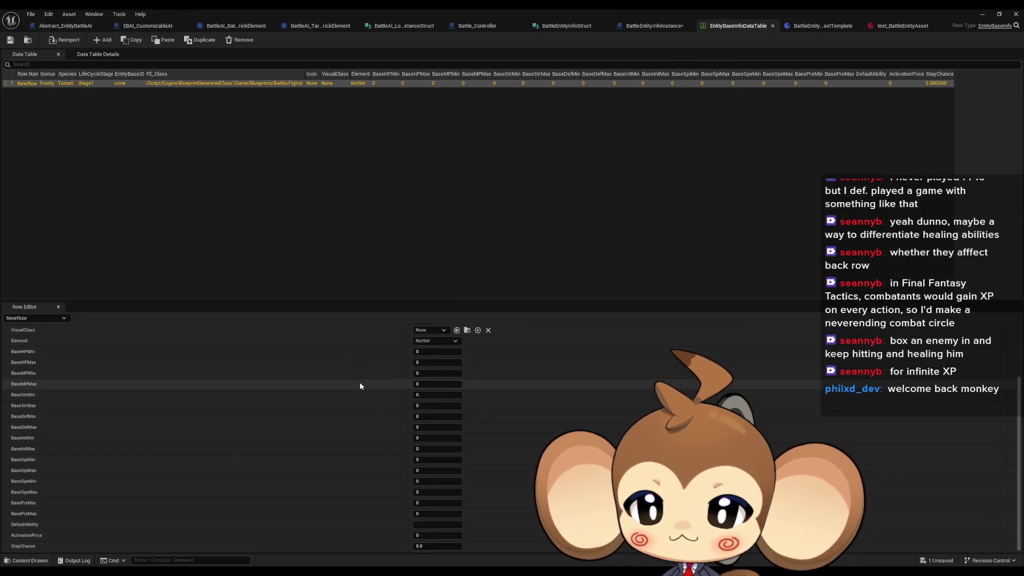
# - Check test_BattleEntityAsset's BattleAIClass choices, leave it None, and go to EBAI_CustomizableAI
pyautogui.click(824, 27)
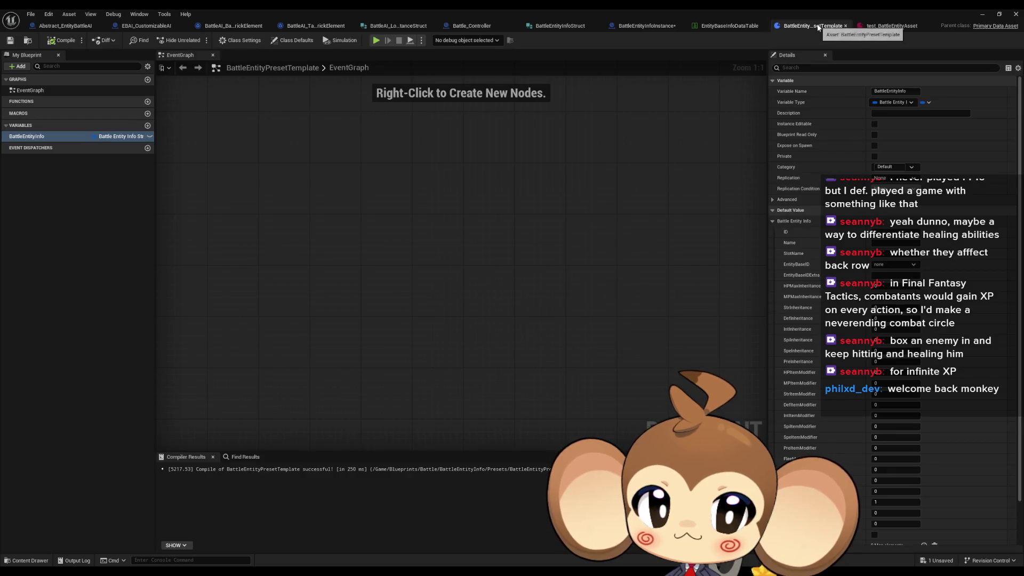
pyautogui.click(860, 25)
pyautogui.click(435, 459)
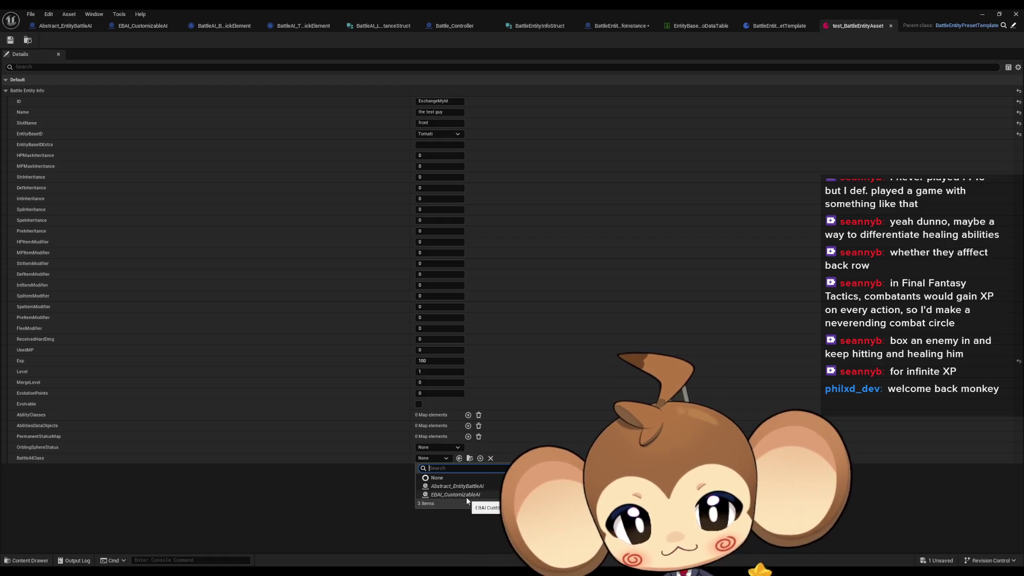
pyautogui.click(296, 498)
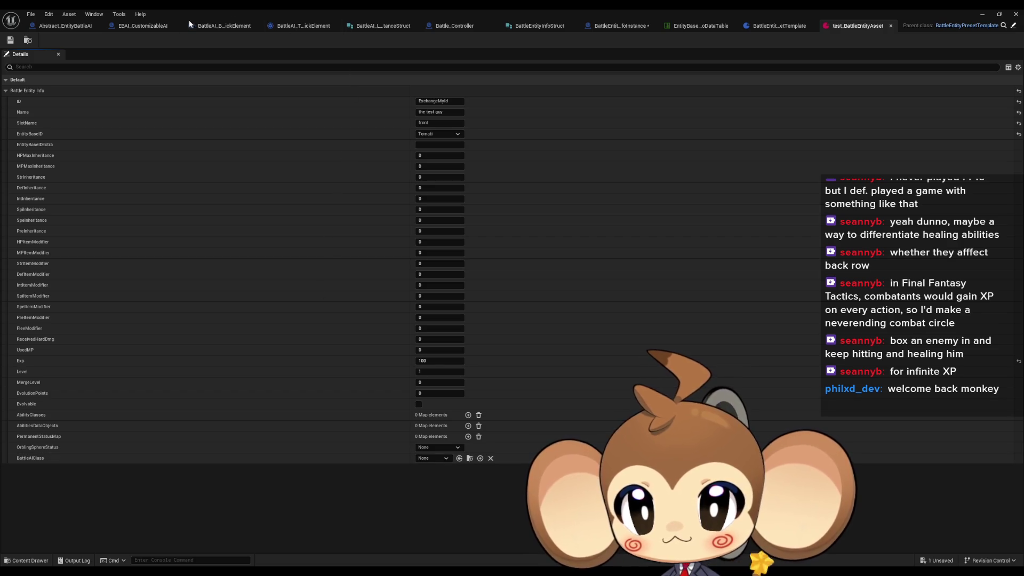
pyautogui.click(143, 27)
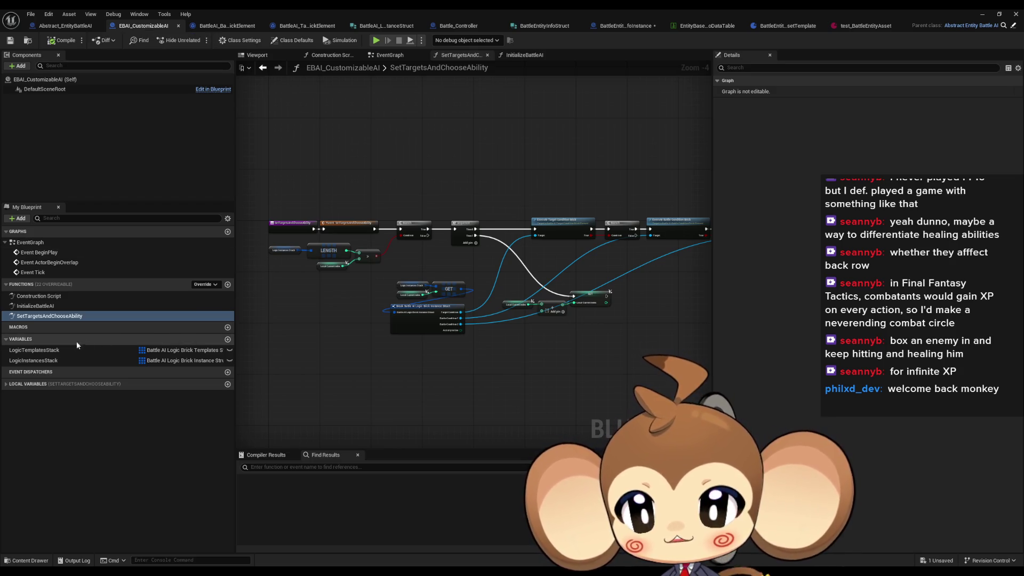
# - Inspect the LogicTemplatesStack variable's type, then return to the BattleEntityInfoInstance blueprint
pyautogui.click(64, 350)
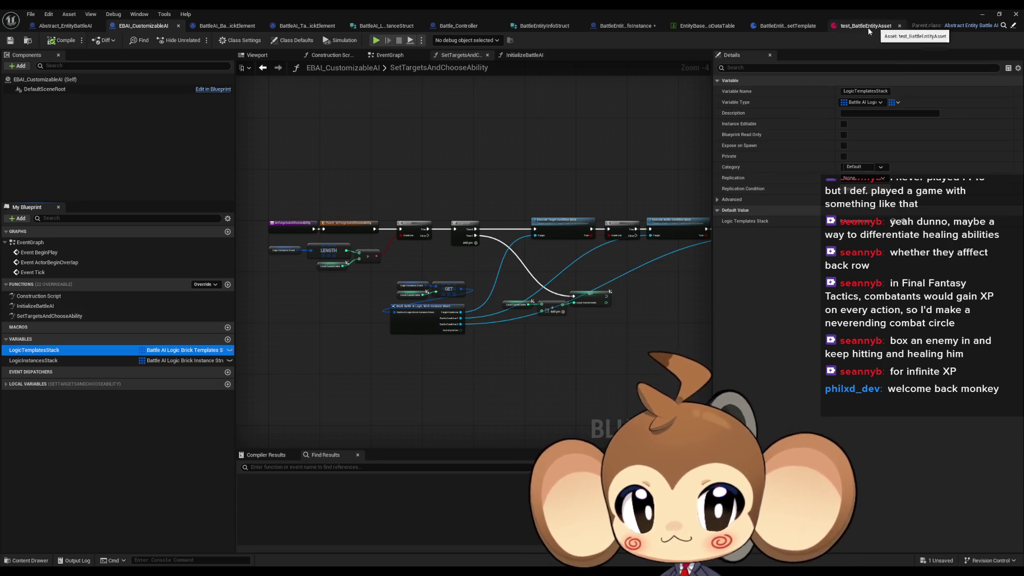
pyautogui.click(636, 28)
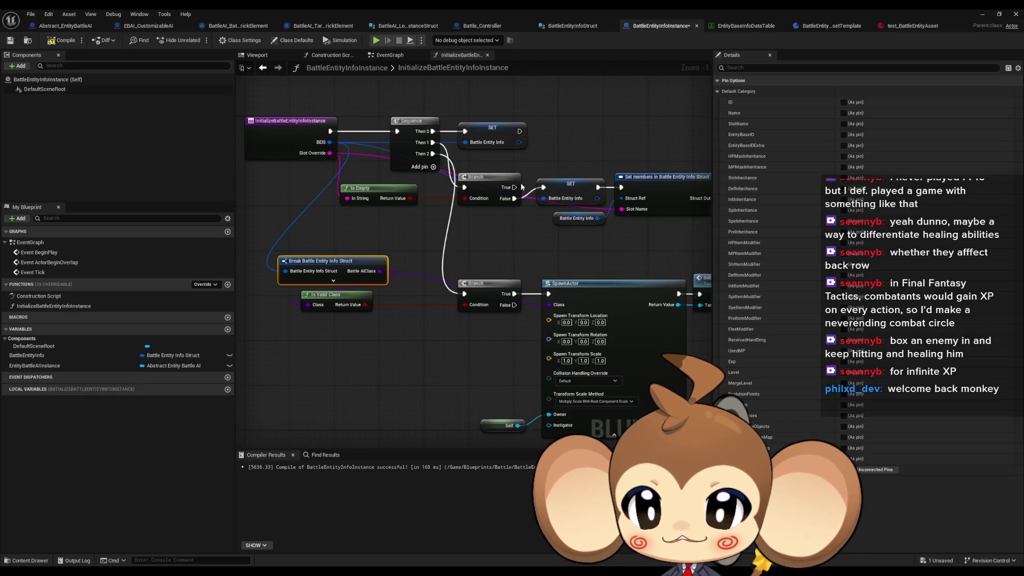
# - Compare the BattleEntityPresetTemplate blueprint with the test_BattleEntityAsset properties, deselecting BattleEntityInfo
pyautogui.click(806, 26)
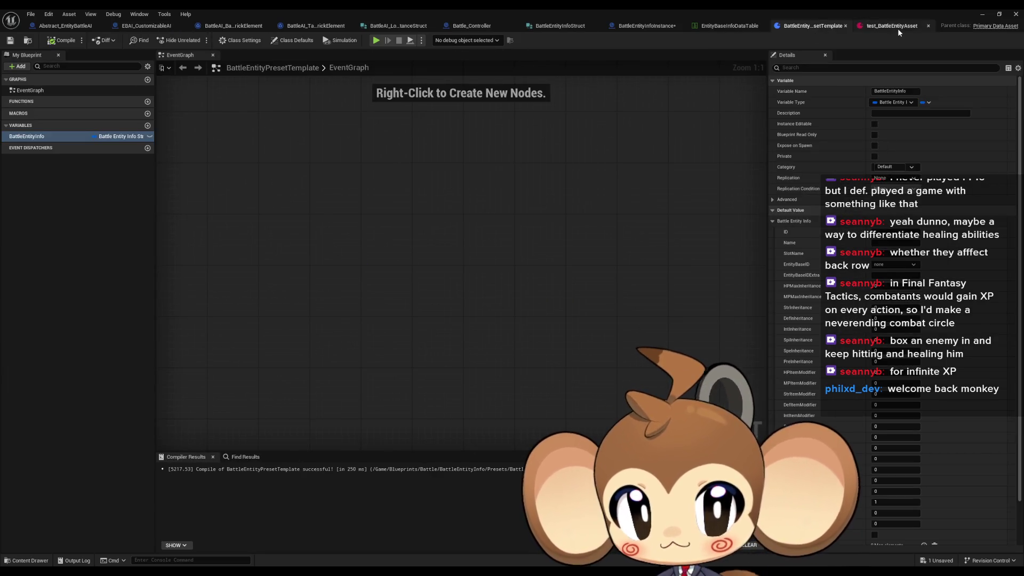
pyautogui.click(898, 28)
pyautogui.click(797, 27)
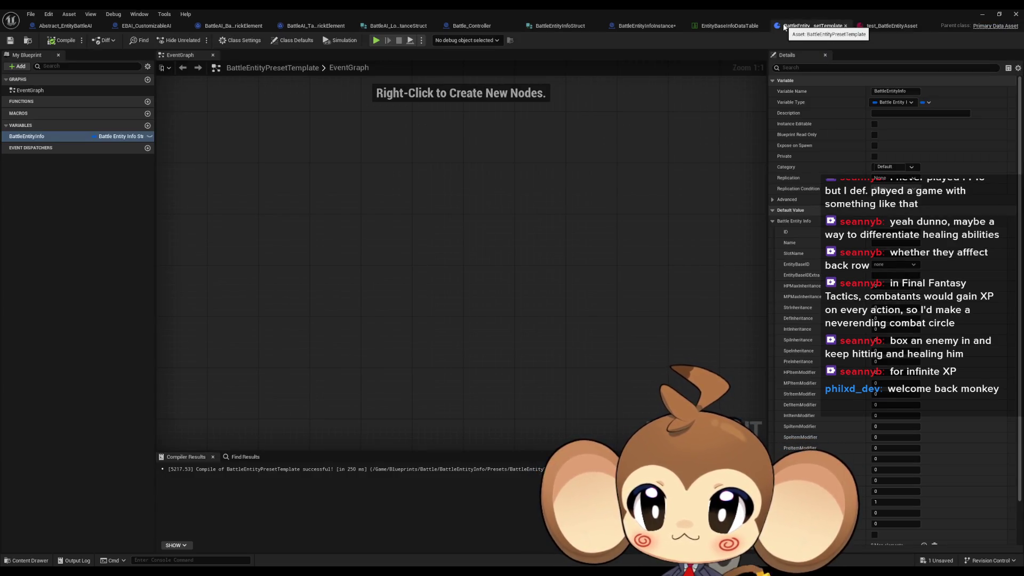
pyautogui.click(80, 210)
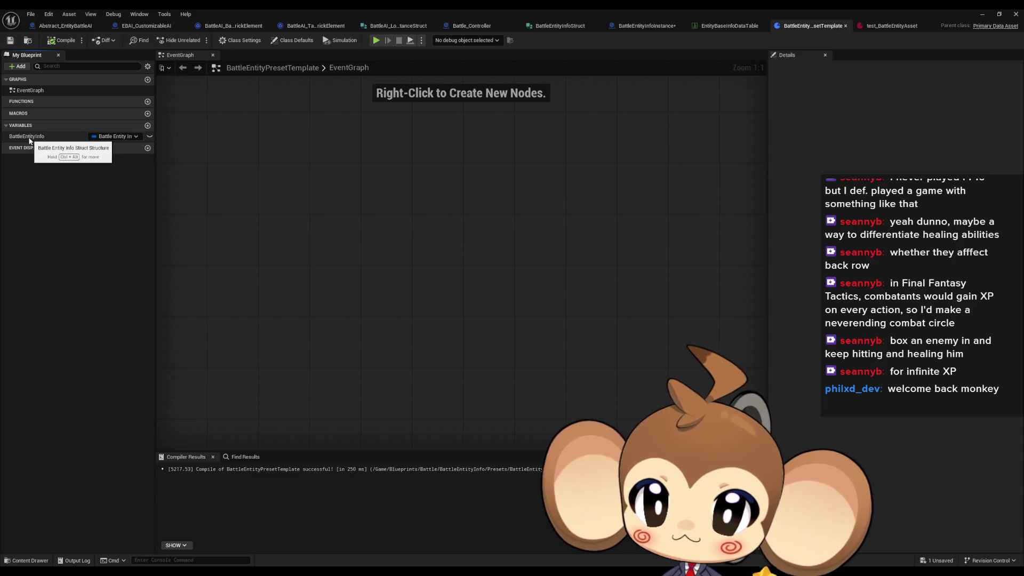
pyautogui.click(891, 27)
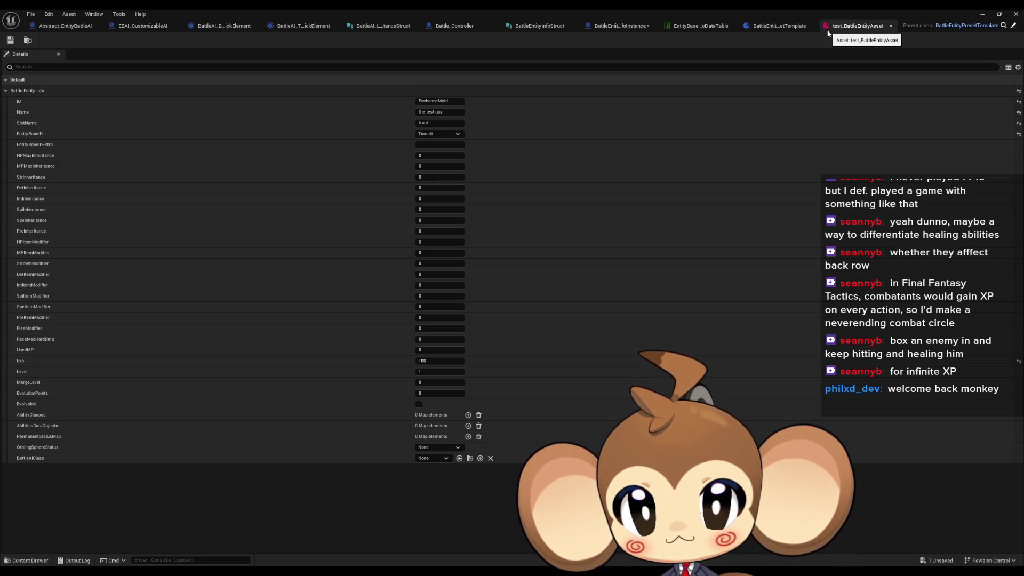
# - Review BattleEntityInfoStruct's members, then return to BattleEntityInfoInstance and restore its window
pyautogui.click(539, 26)
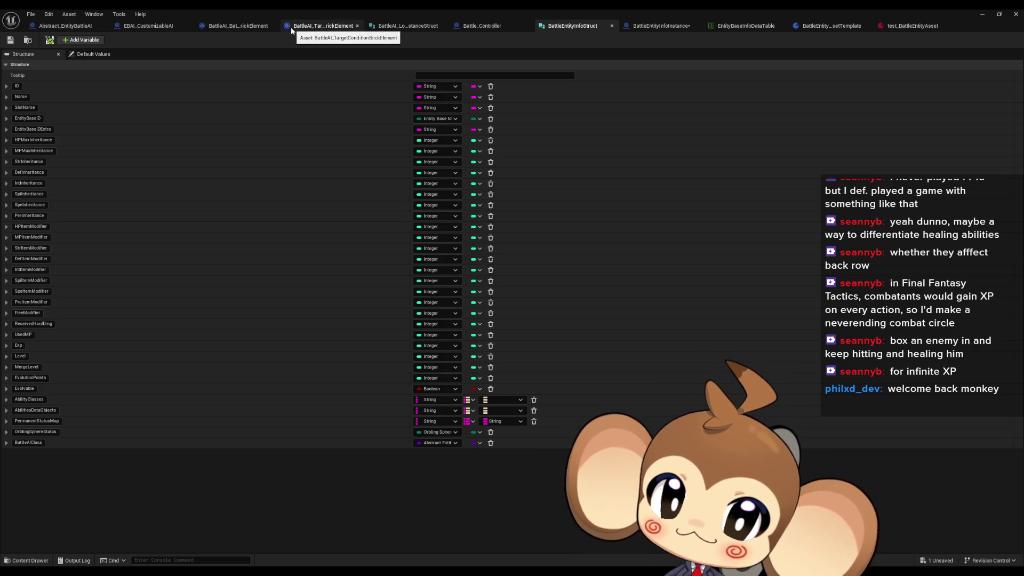
pyautogui.click(653, 26)
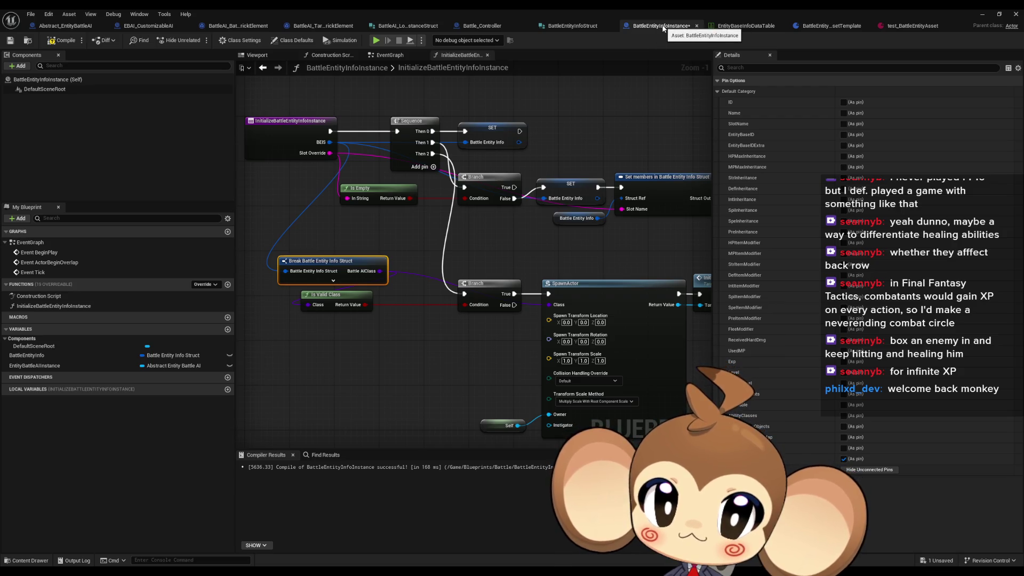
pyautogui.doubleClick(604, 8)
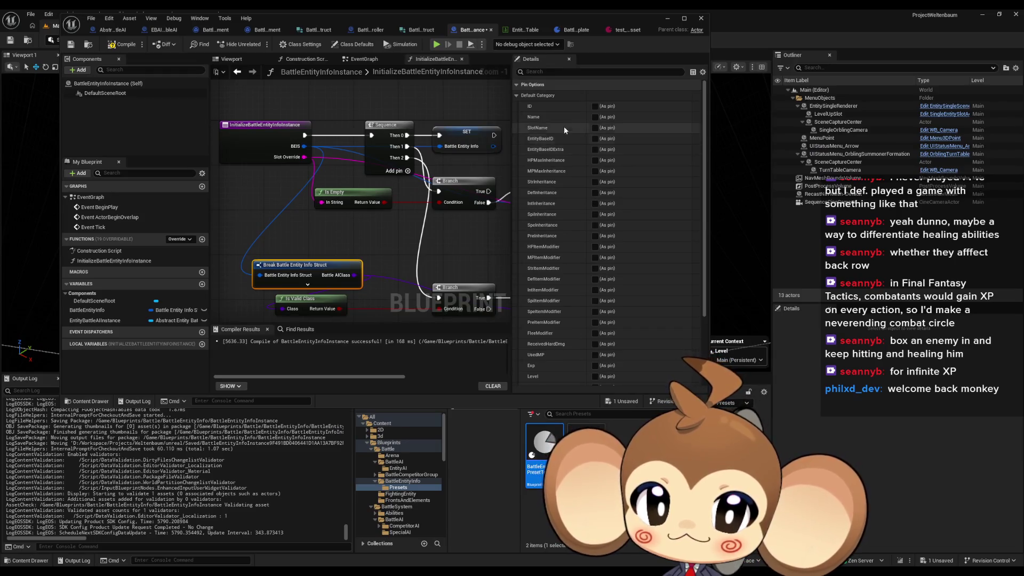
# - Shrink the blueprint editor into a smaller floating window near the top
pyautogui.moveTo(579, 18); pyautogui.dragTo(536, 15)
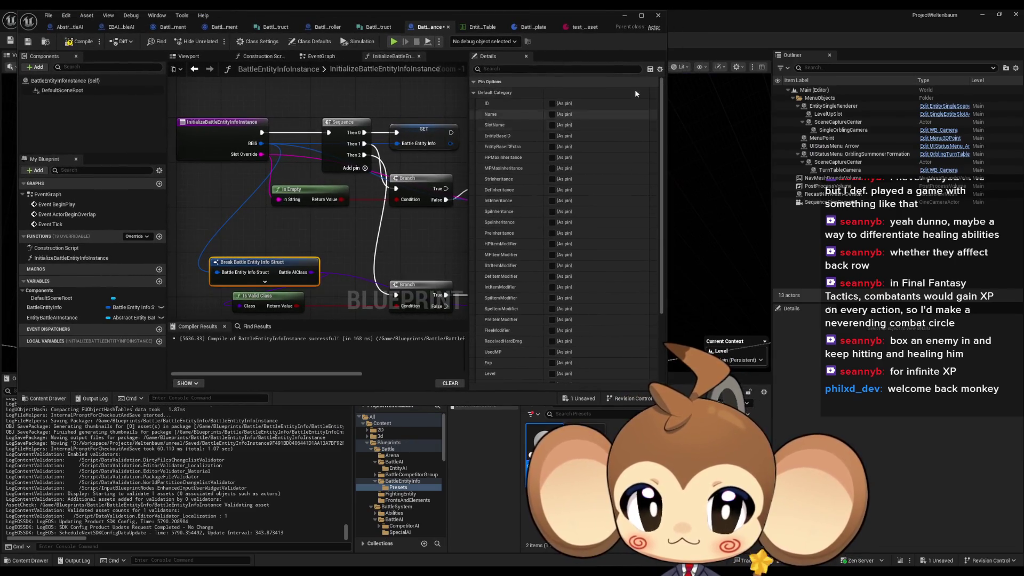
pyautogui.moveTo(666, 9); pyautogui.dragTo(607, 110)
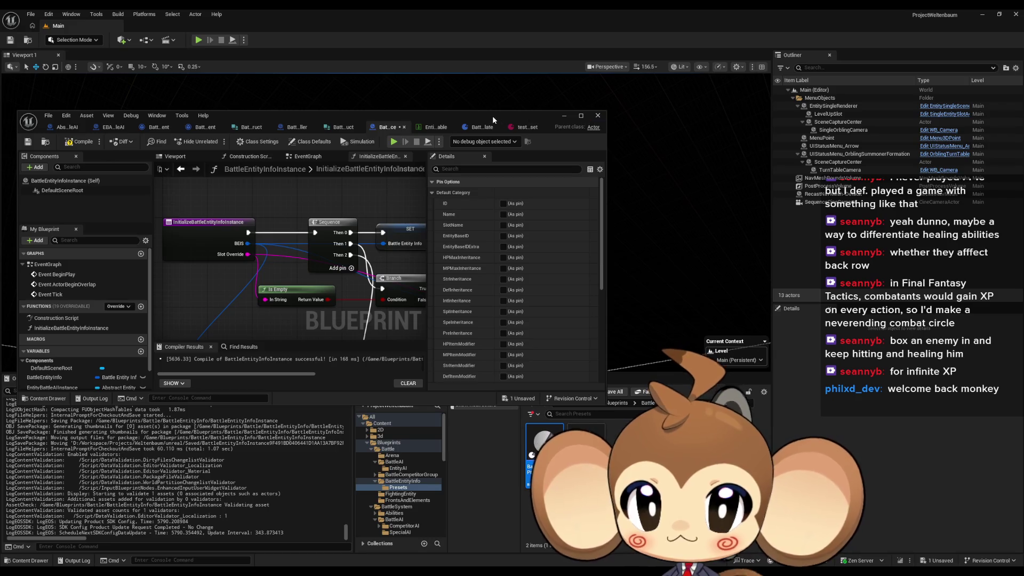
pyautogui.moveTo(492, 116); pyautogui.dragTo(525, 46)
# - Browse to the Presets folder and open the battle entity preset asset
pyautogui.click(671, 403)
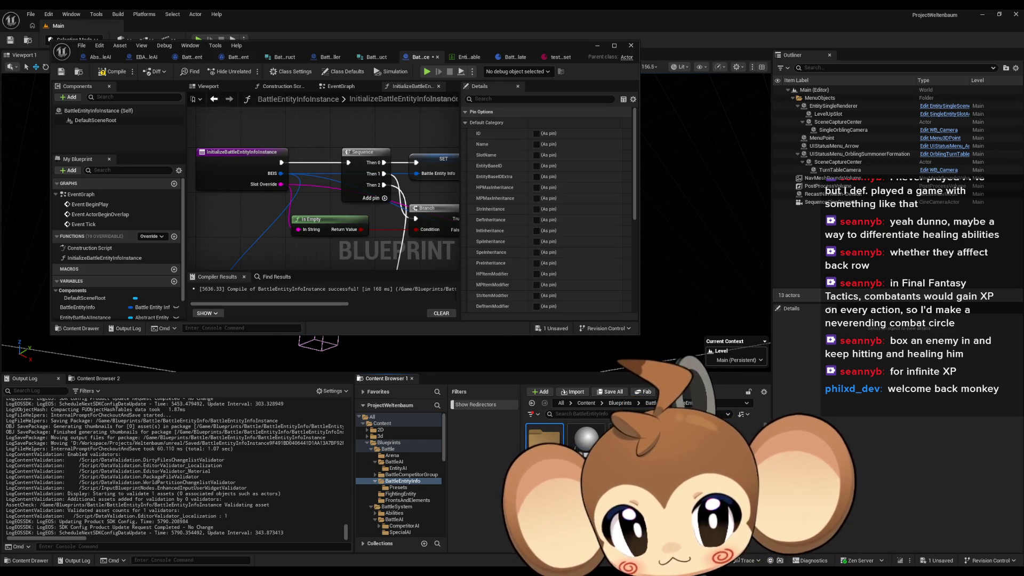
pyautogui.click(398, 488)
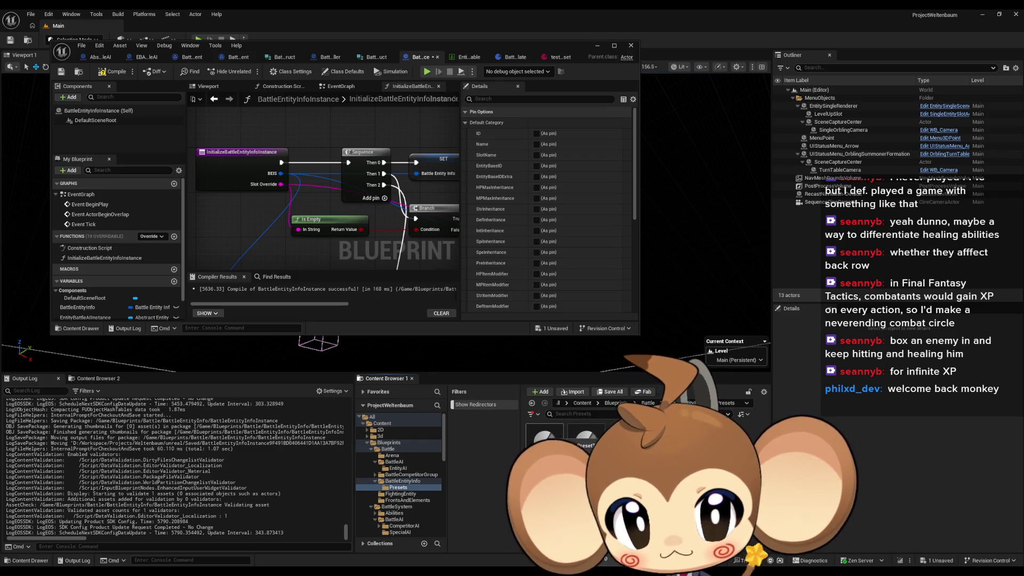
pyautogui.doubleClick(582, 450)
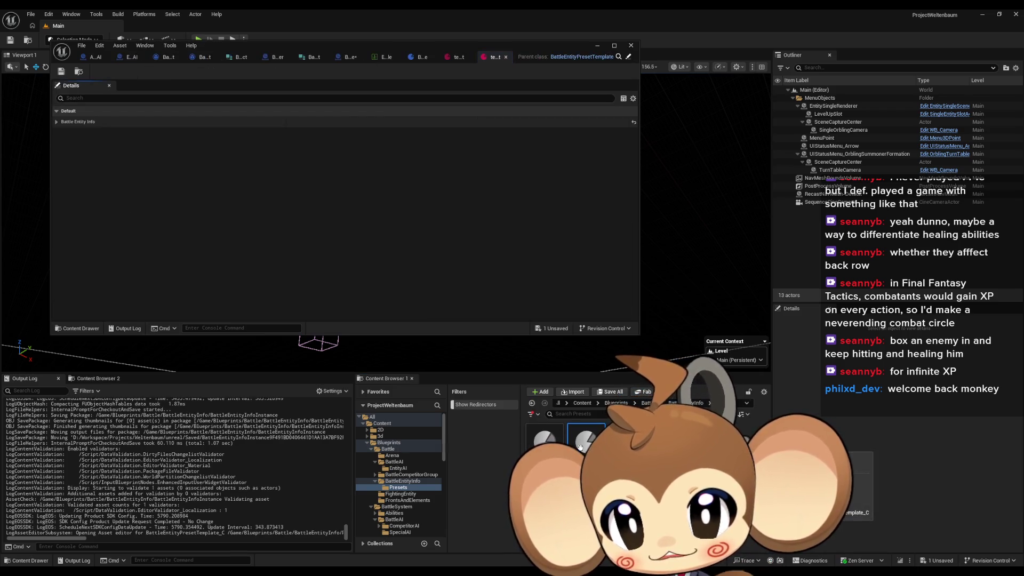
# - Expand the preset's Battle Entity Info defaults, then switch to the battle condition struct
pyautogui.click(56, 122)
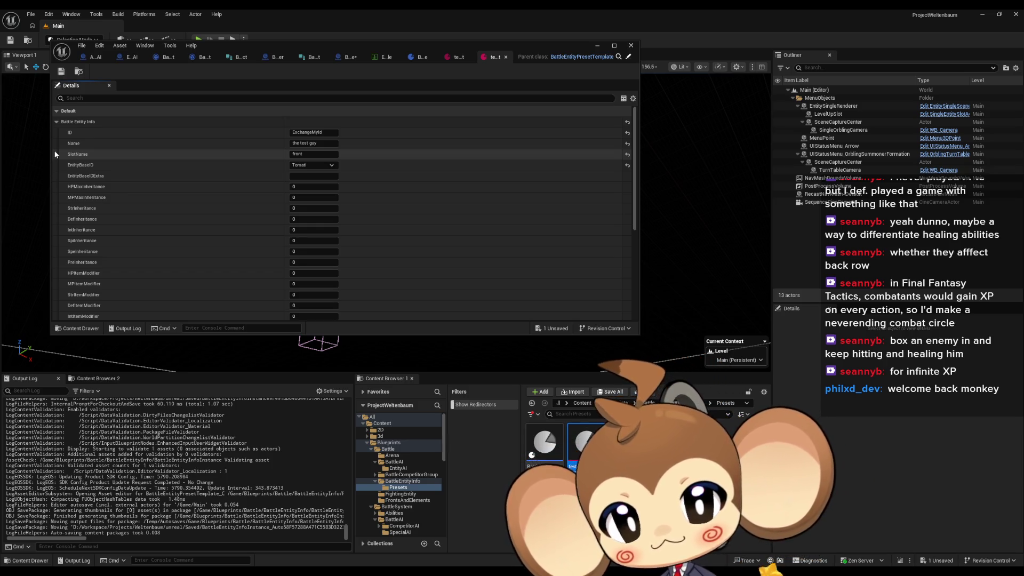
pyautogui.scroll(-8, 204, 130)
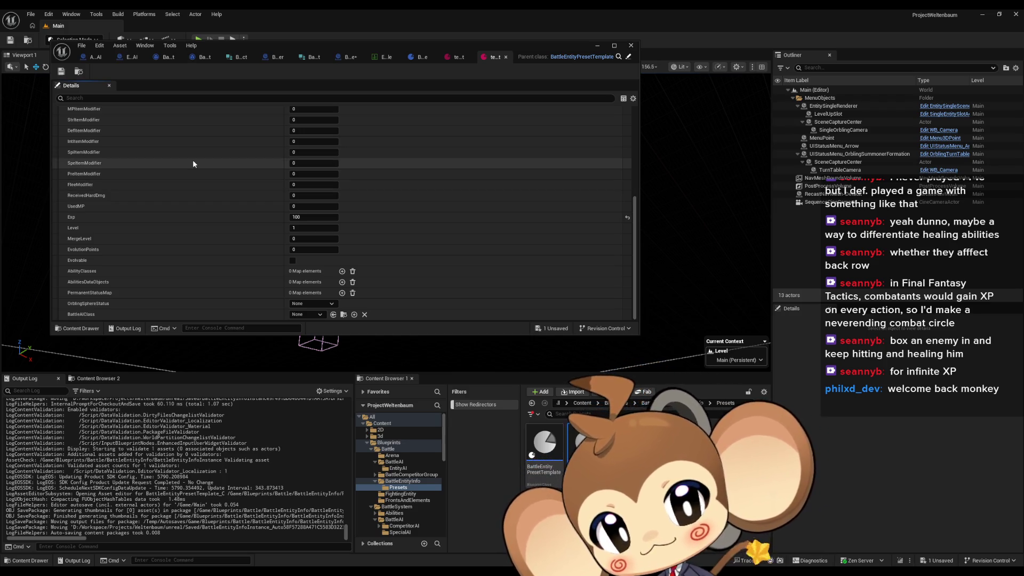
pyautogui.click(238, 57)
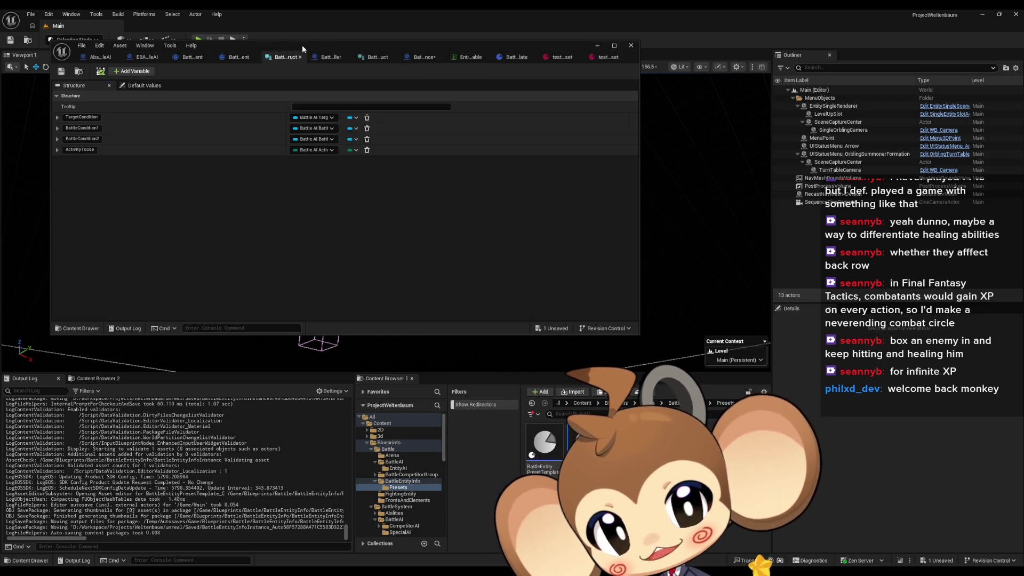
# - Bring up the battle entity struct and browse the Content Browser to Battle > BattleAI > EntityAI
pyautogui.click(373, 59)
pyautogui.scroll(-5, 315, 193)
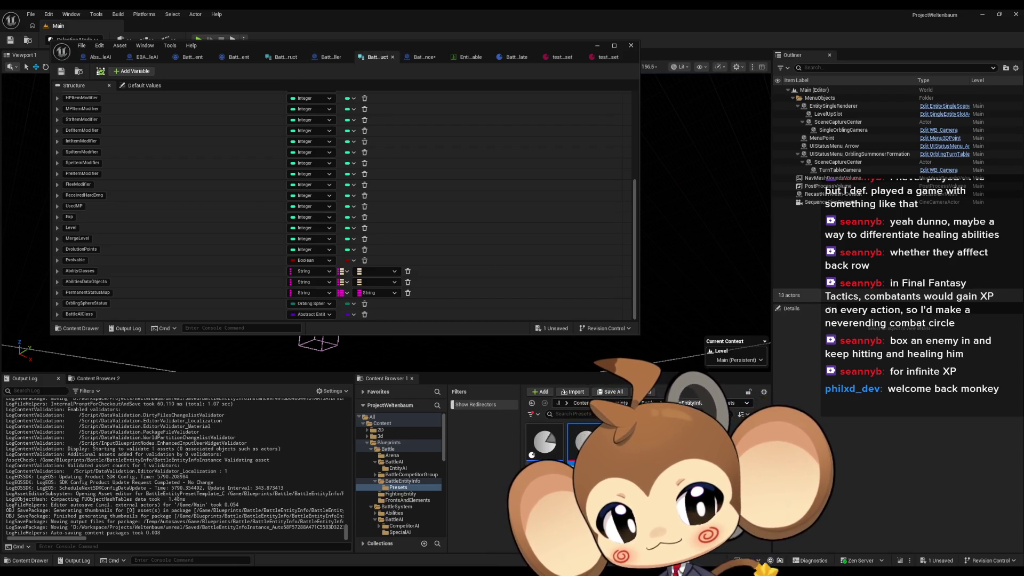
pyautogui.click(403, 482)
pyautogui.click(388, 448)
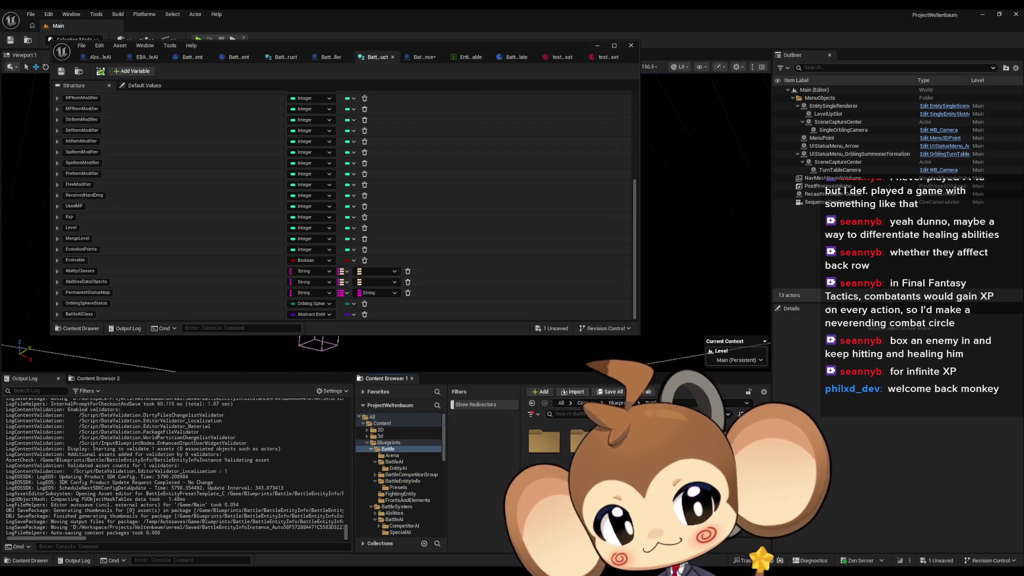
pyautogui.doubleClick(582, 443)
pyautogui.doubleClick(552, 448)
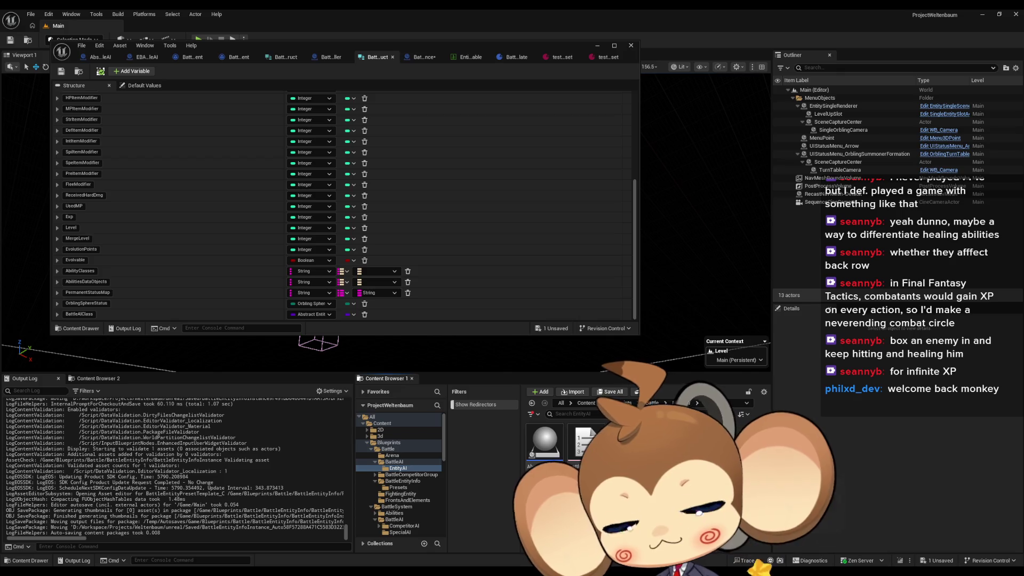
pyautogui.scroll(5, 225, 186)
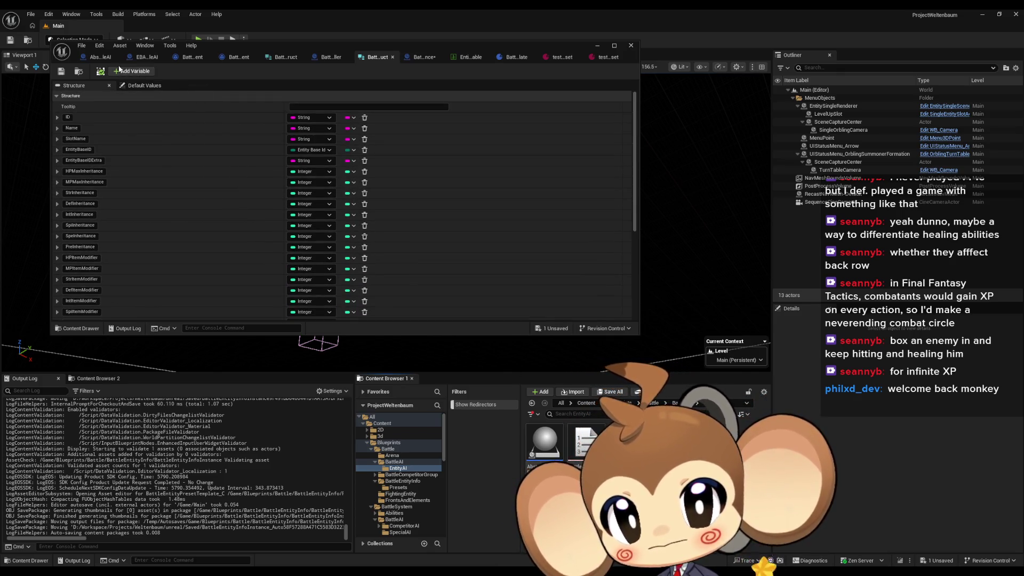
pyautogui.scroll(-5, 219, 239)
pyautogui.scroll(-3, 221, 237)
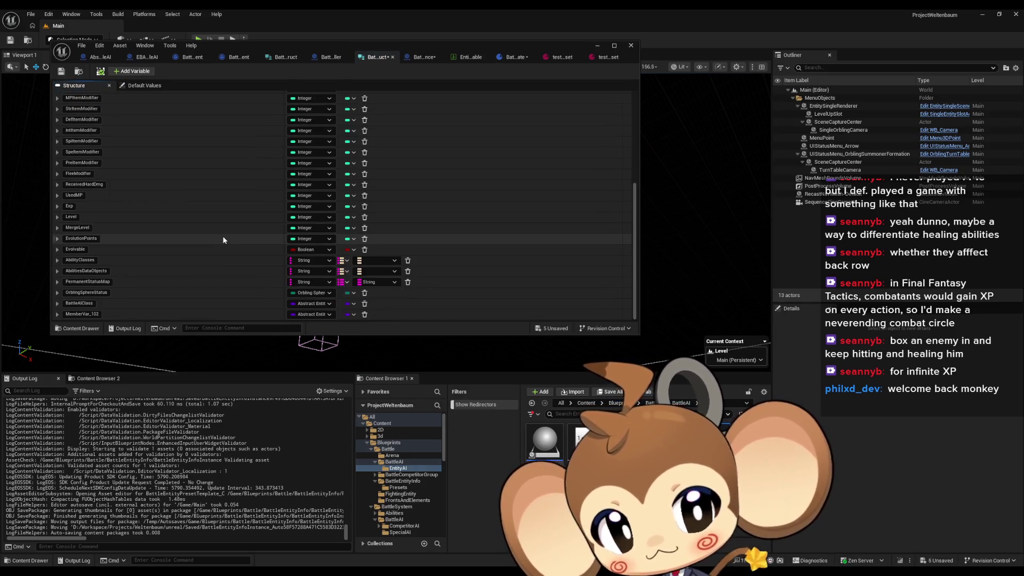
# - Make MemberVar_102 an array of Battle AI Logic Brick Templates structs
pyautogui.click(94, 314)
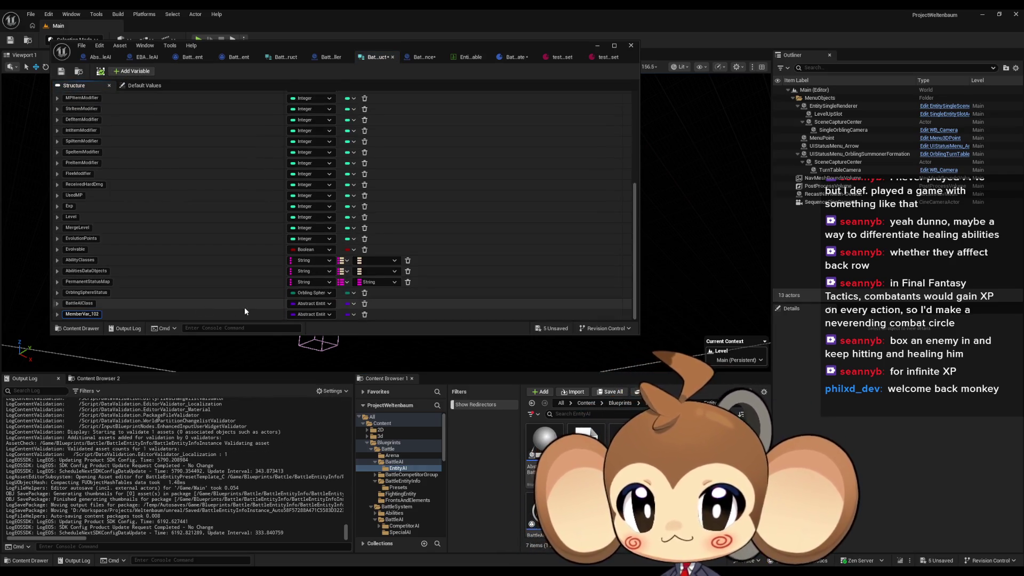
pyautogui.click(305, 316)
pyautogui.write('tem')
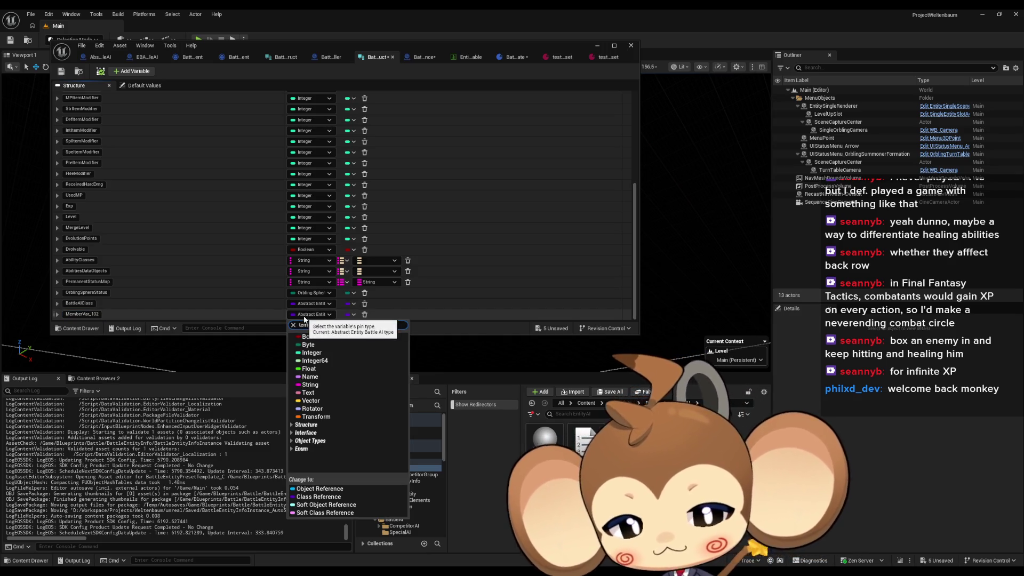
pyautogui.write('pl')
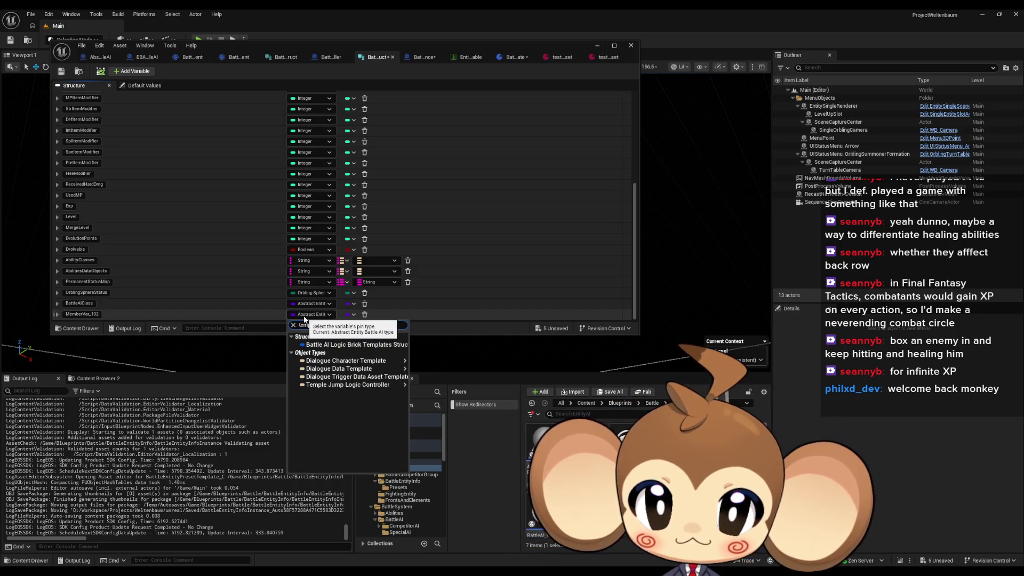
pyautogui.click(382, 345)
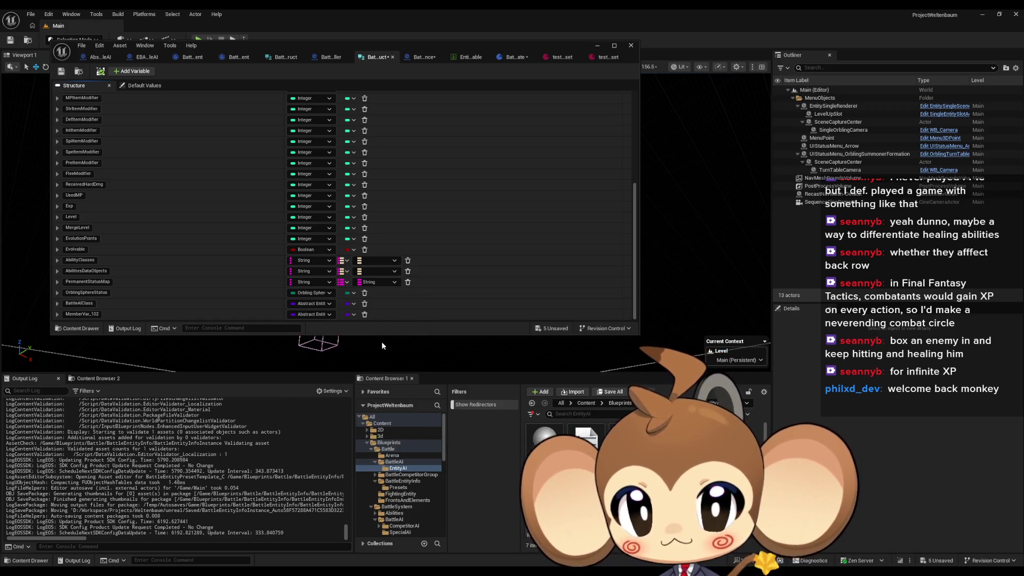
pyautogui.click(352, 315)
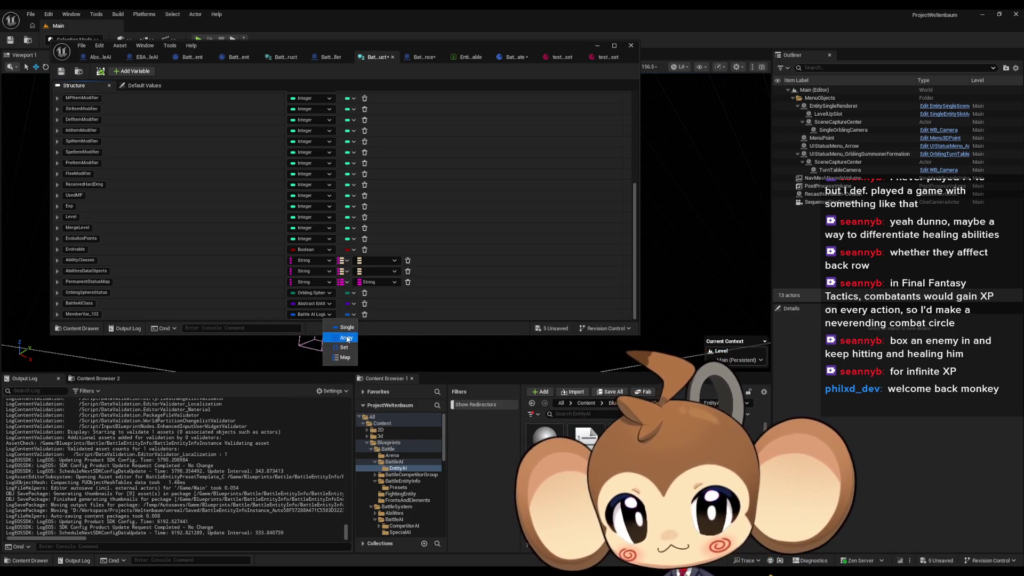
pyautogui.click(339, 337)
# - Rename the new member to BattleAILogicBrickTemplates
pyautogui.doubleClick(86, 315)
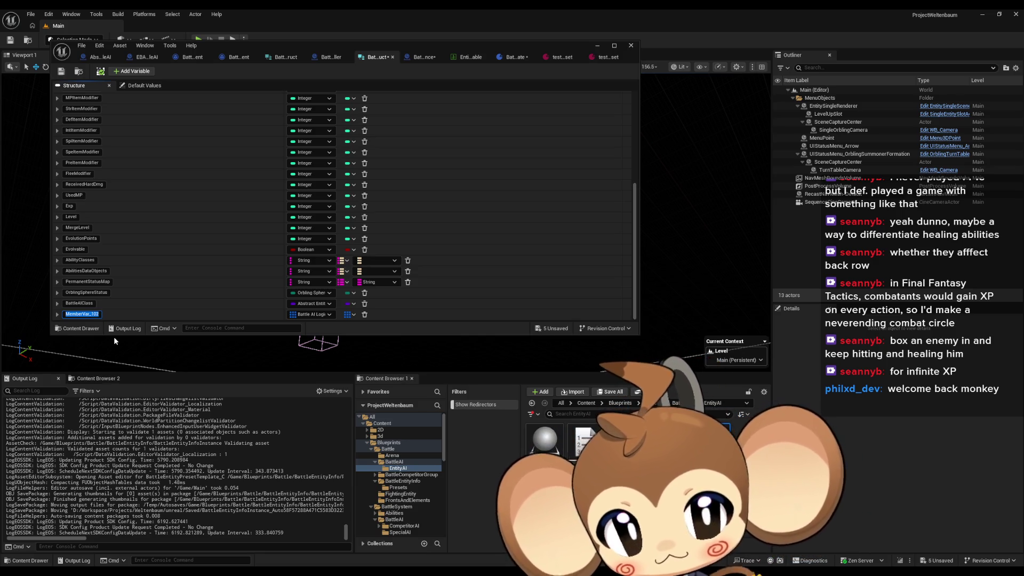
pyautogui.write('BattleAILogicBrickTemplates')
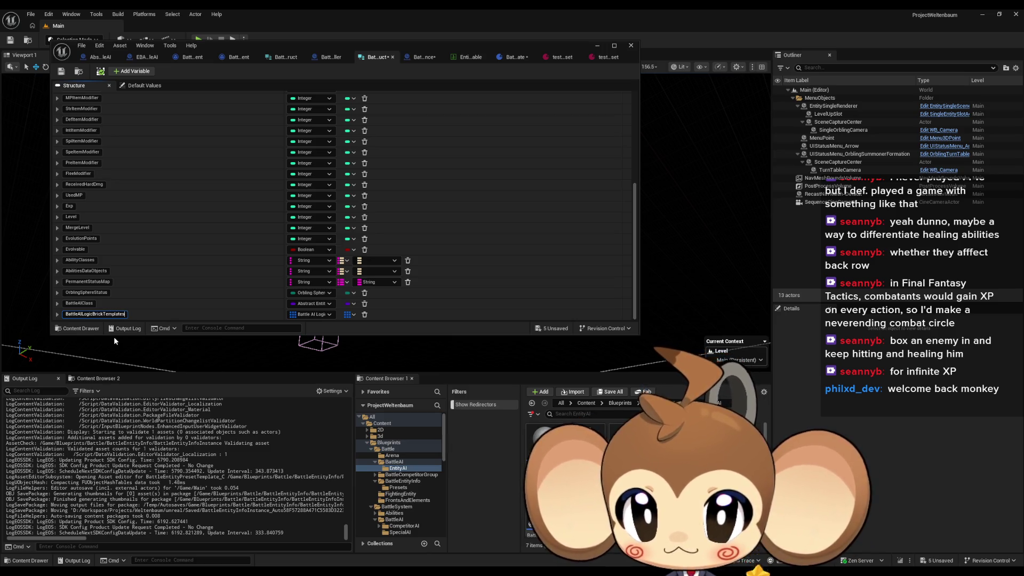
pyautogui.press('Return')
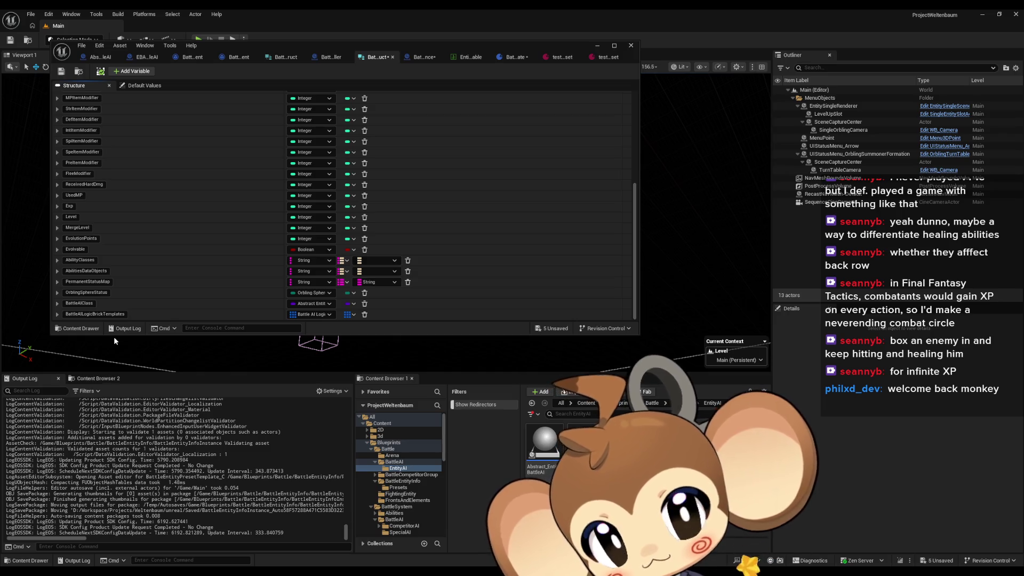
# - Maximize the struct editor, then bring the BattleEntityPresetTemplate blueprint to the front
pyautogui.doubleClick(306, 42)
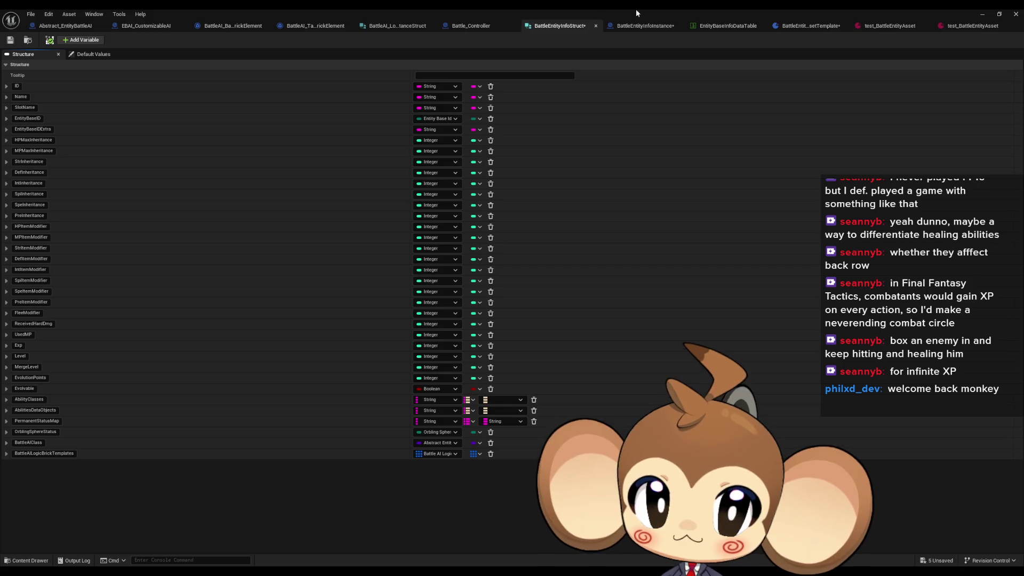
pyautogui.click(807, 26)
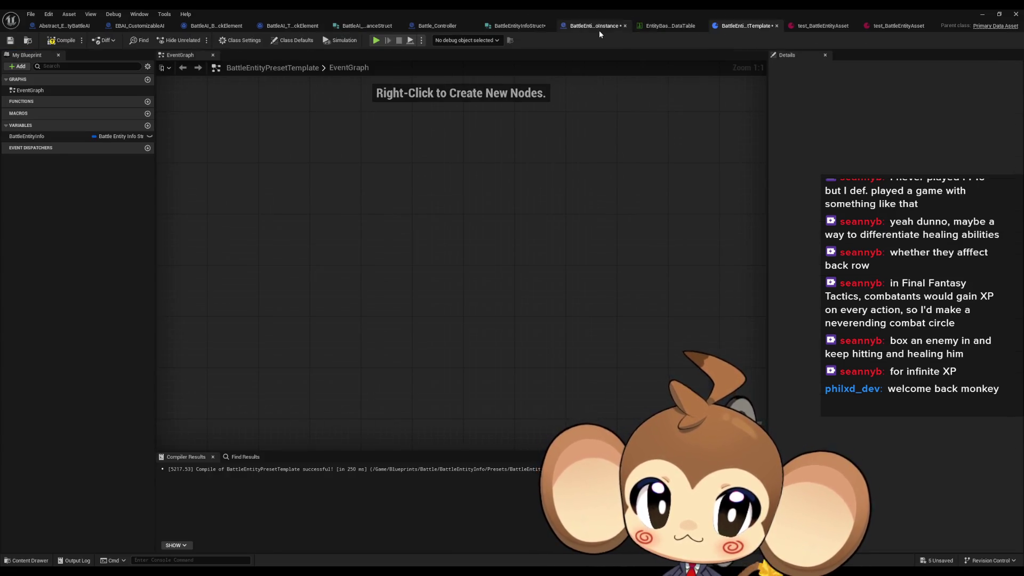
# - From Battle_Controller's InitializeBattleController graph, open the CreateCompetitor function
pyautogui.click(600, 31)
pyautogui.moveTo(516, 125); pyautogui.dragTo(567, 162)
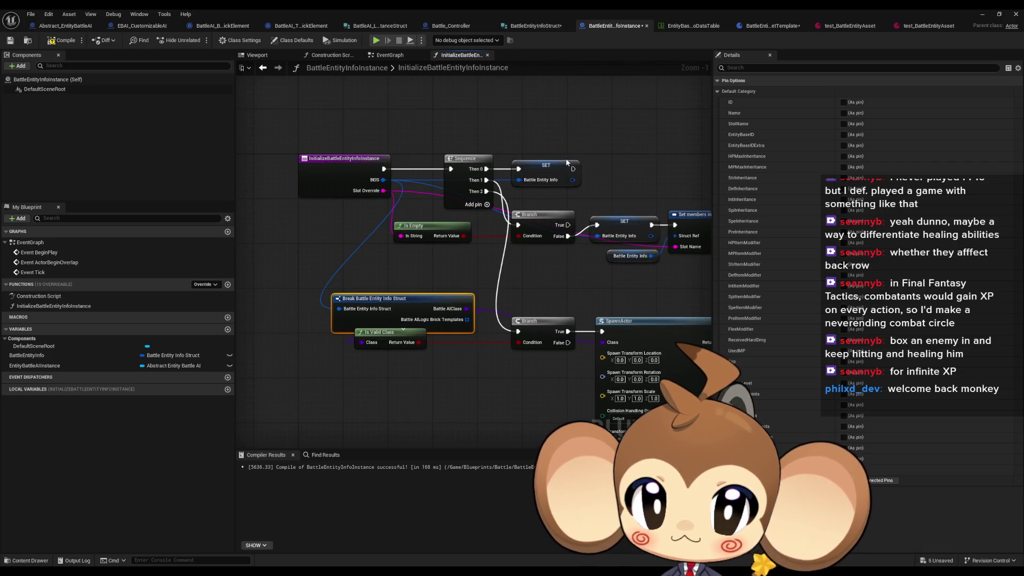
pyautogui.click(451, 26)
pyautogui.click(441, 55)
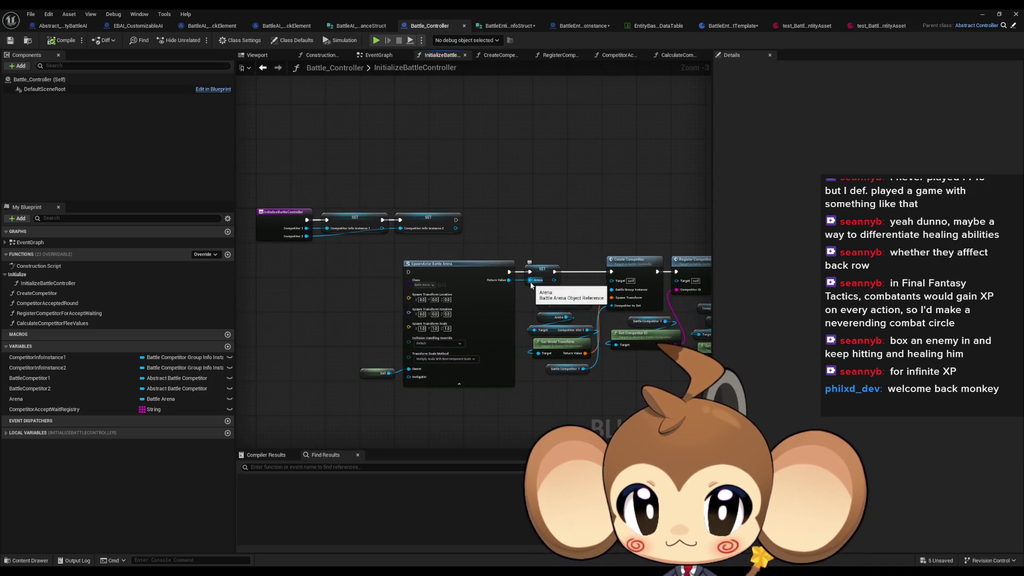
pyautogui.moveTo(531, 285); pyautogui.dragTo(489, 282)
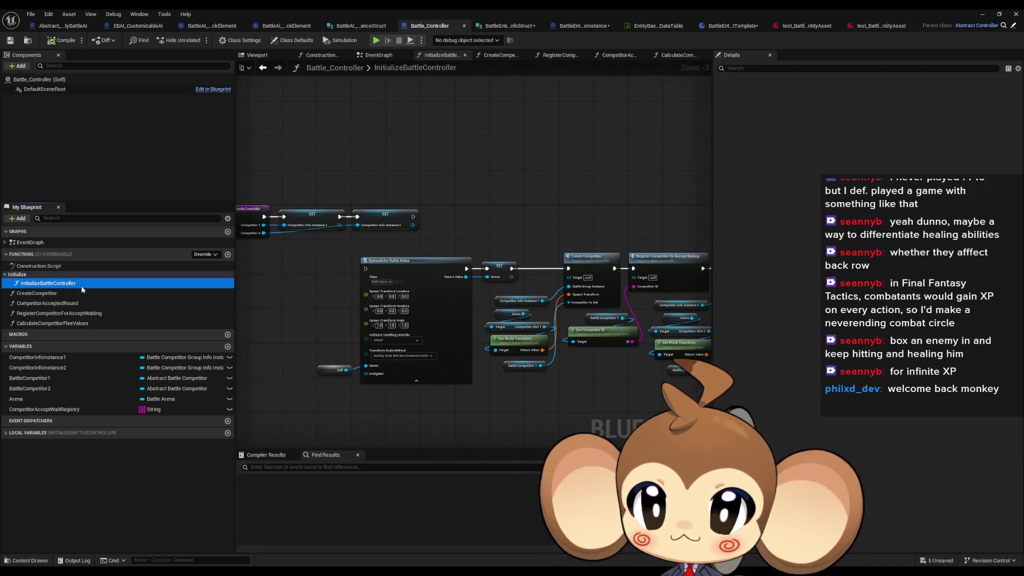
pyautogui.scroll(3, 436, 285)
pyautogui.click(387, 244)
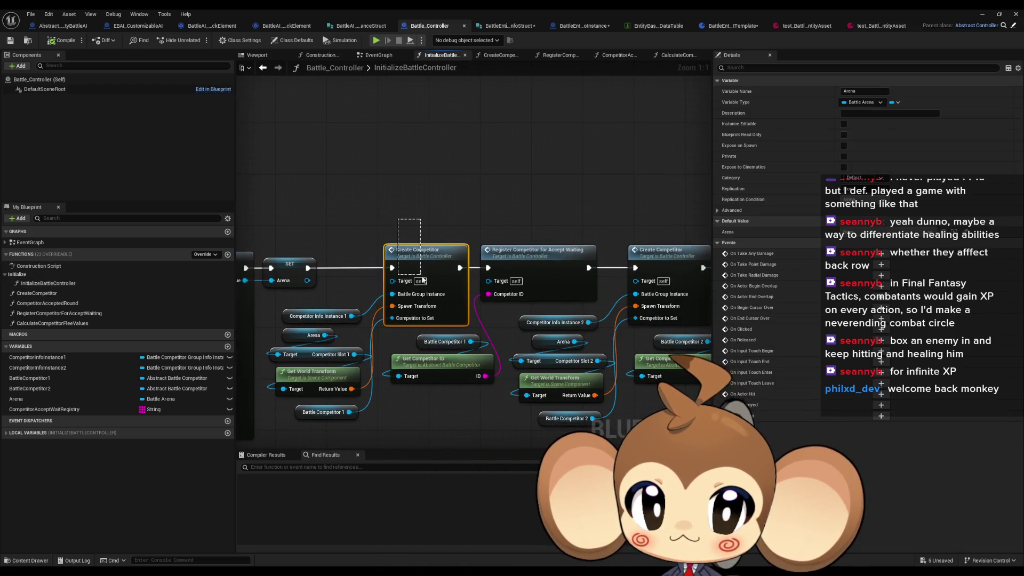
pyautogui.click(427, 258)
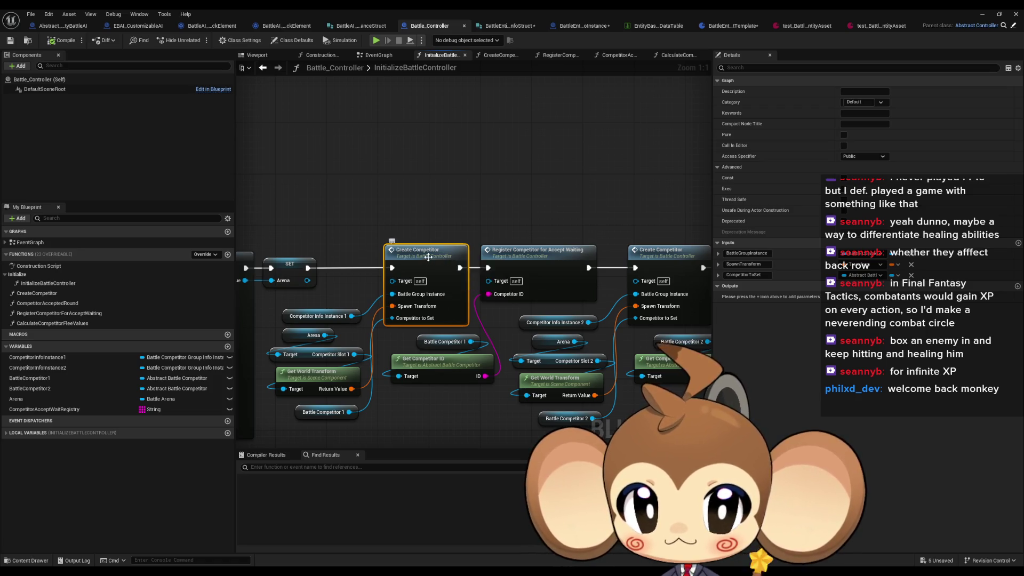
pyautogui.doubleClick(427, 259)
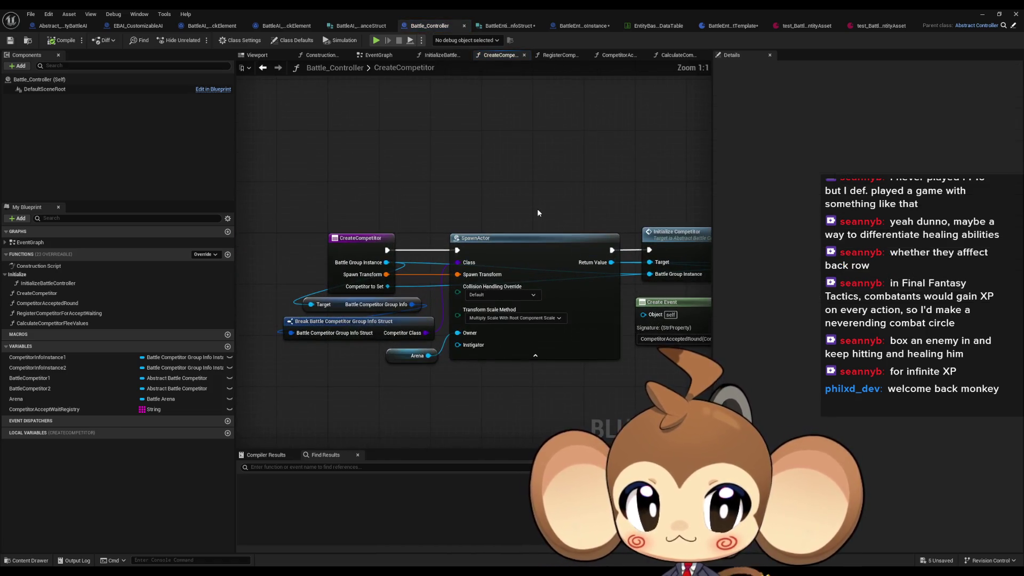
# - Open the competitor's InitializeCompetitor function and select its Calculate Flee Strenght call
pyautogui.scroll(2, 521, 226)
pyautogui.click(521, 230)
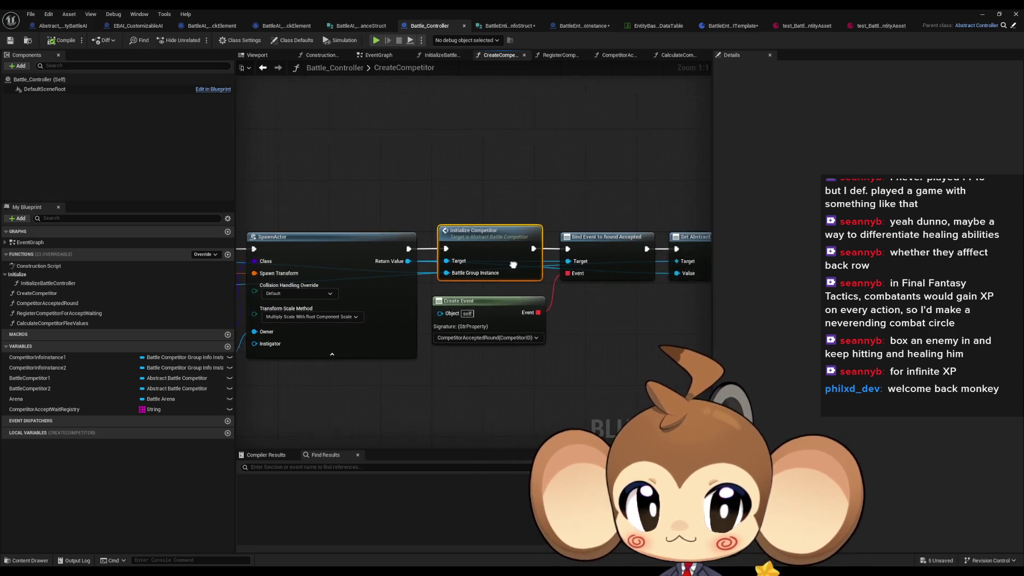
pyautogui.moveTo(522, 229); pyautogui.dragTo(297, 244)
pyautogui.doubleClick(295, 245)
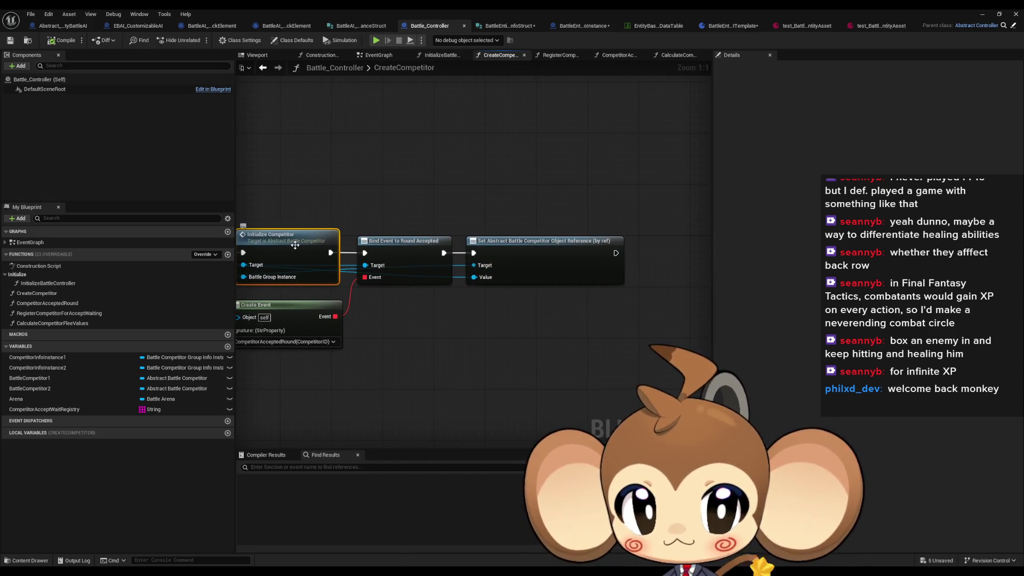
pyautogui.click(501, 256)
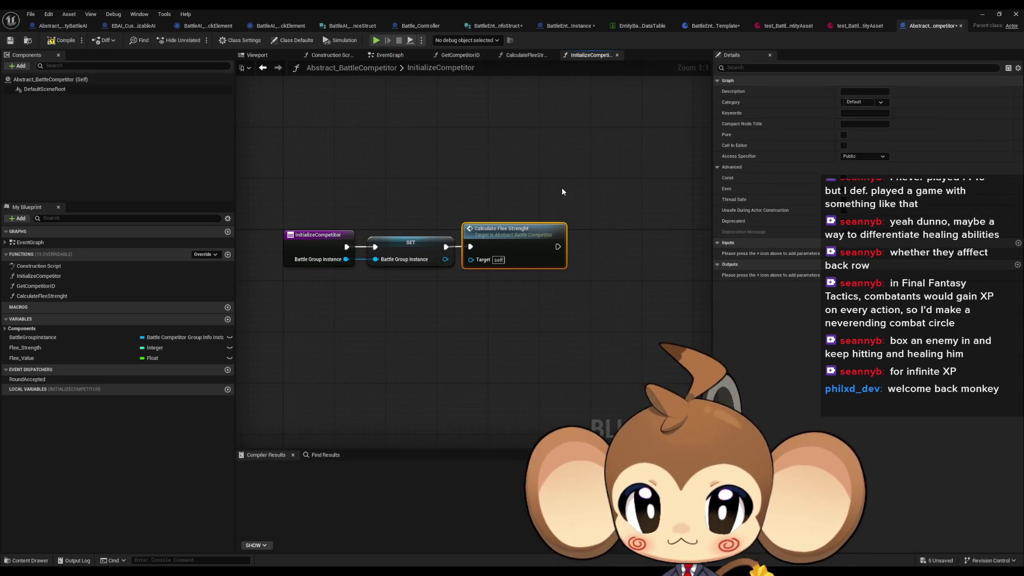
# - Clear the selection and step back to Battle_Controller's CreateCompetitor graph
pyautogui.click(552, 152)
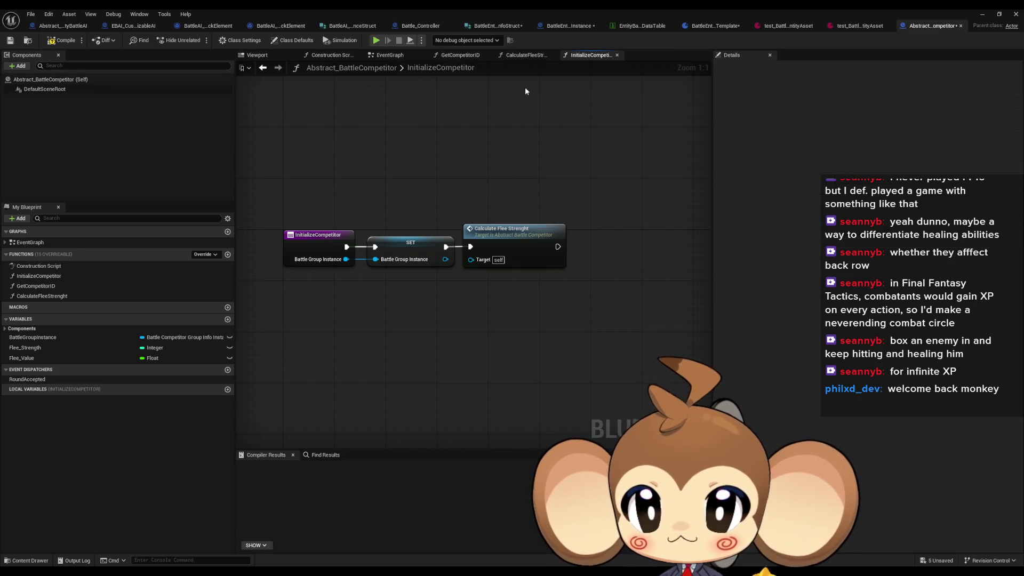
pyautogui.click(267, 68)
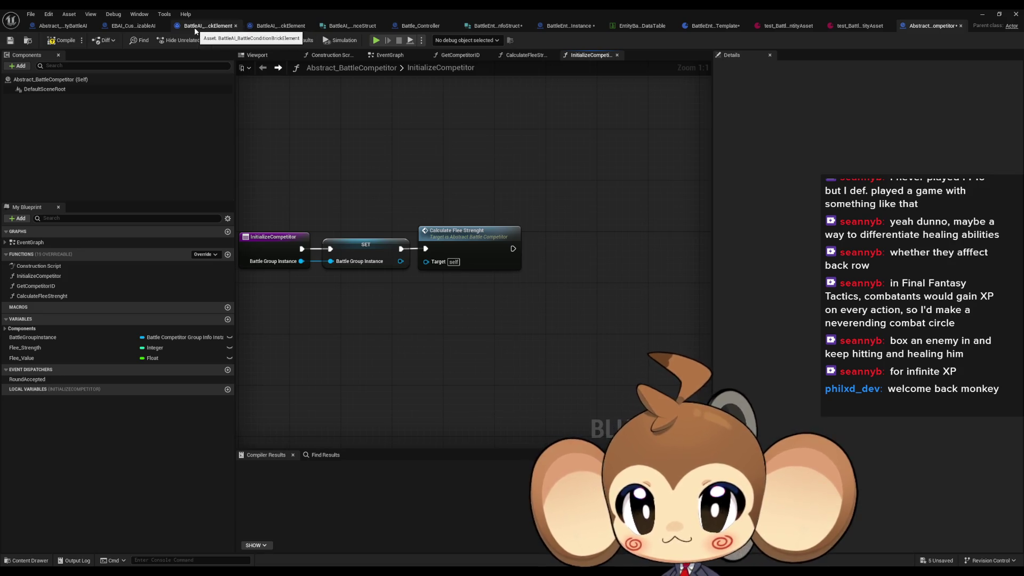
pyautogui.click(434, 27)
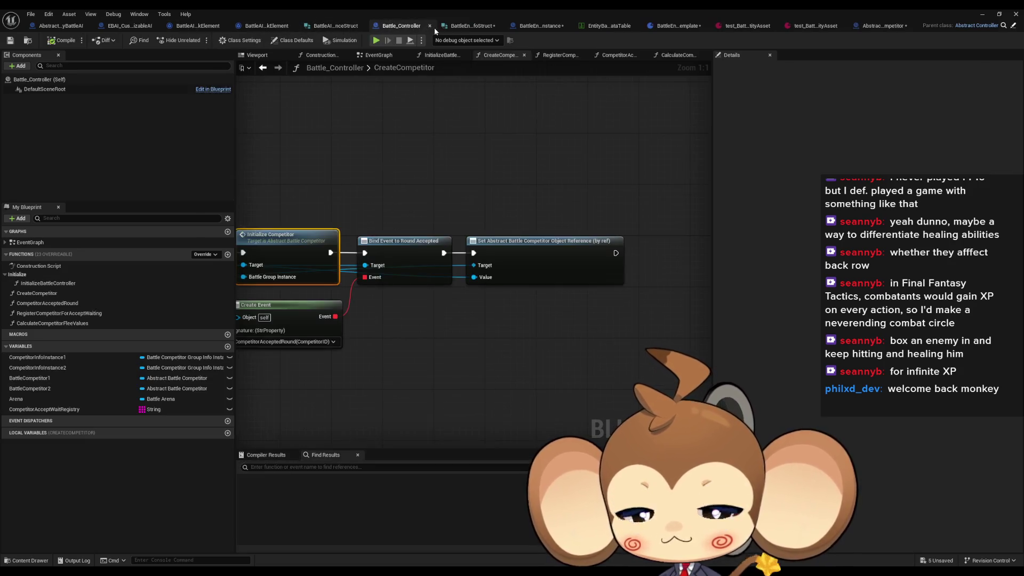
pyautogui.click(683, 283)
pyautogui.moveTo(699, 325); pyautogui.dragTo(598, 322)
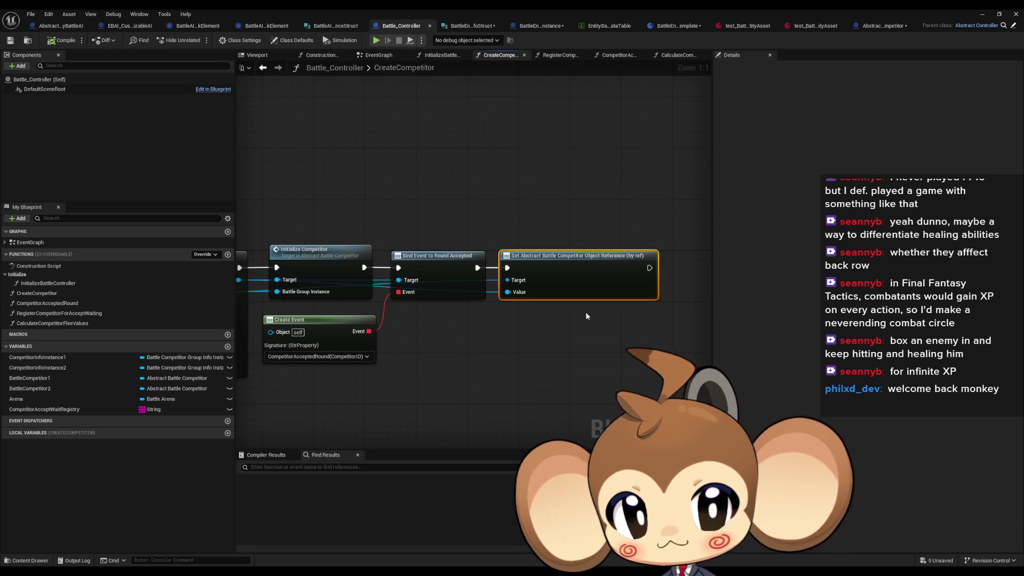
pyautogui.moveTo(428, 291)
pyautogui.mouseDown()
pyautogui.moveTo(842, 317)
pyautogui.moveTo(608, 308)
pyautogui.mouseUp()
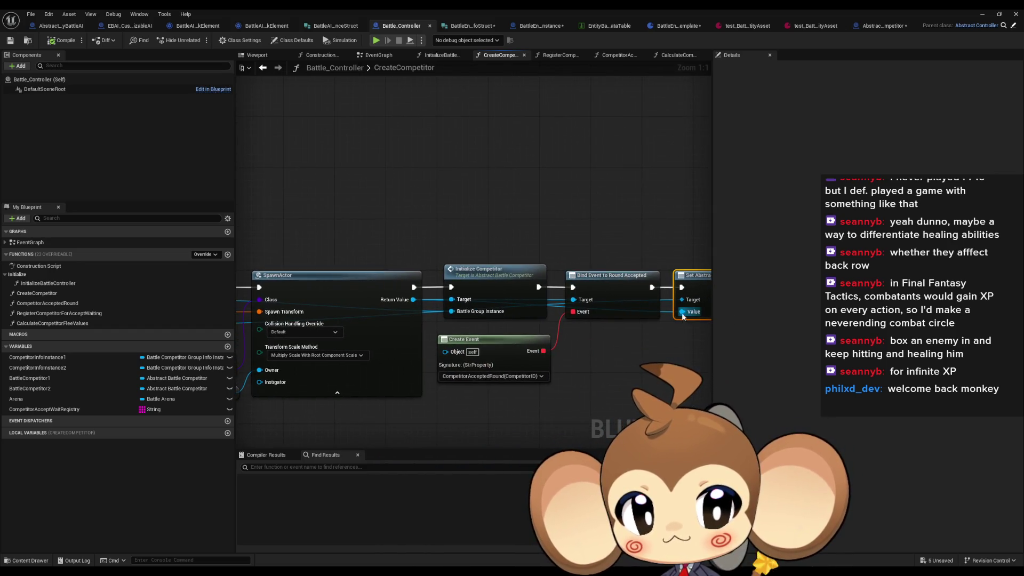
pyautogui.scroll(-1, 681, 300)
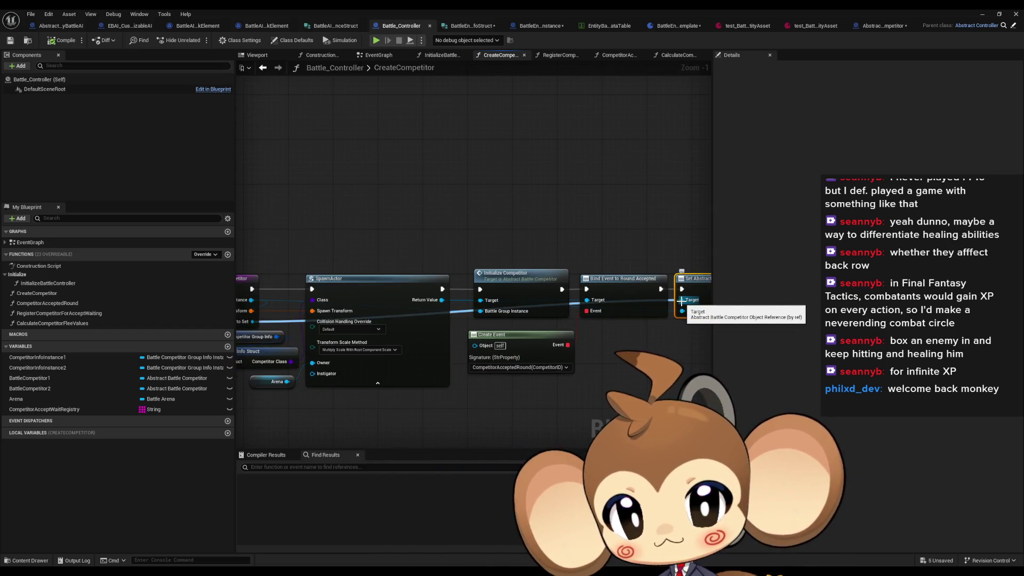
pyautogui.scroll(-1, 682, 300)
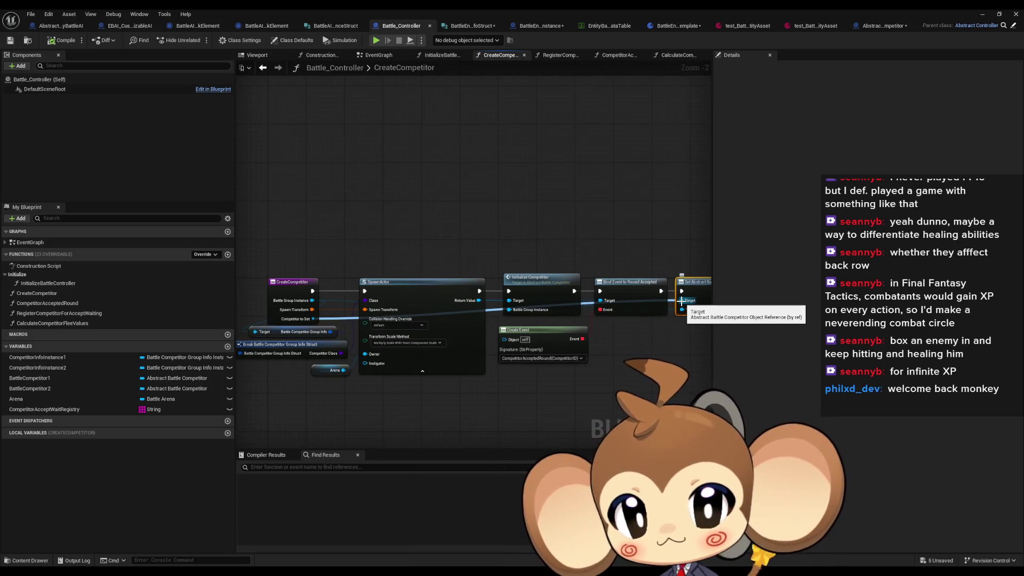
pyautogui.click(261, 67)
pyautogui.moveTo(424, 180)
pyautogui.mouseDown()
pyautogui.moveTo(441, 216)
pyautogui.moveTo(382, 292)
pyautogui.mouseUp()
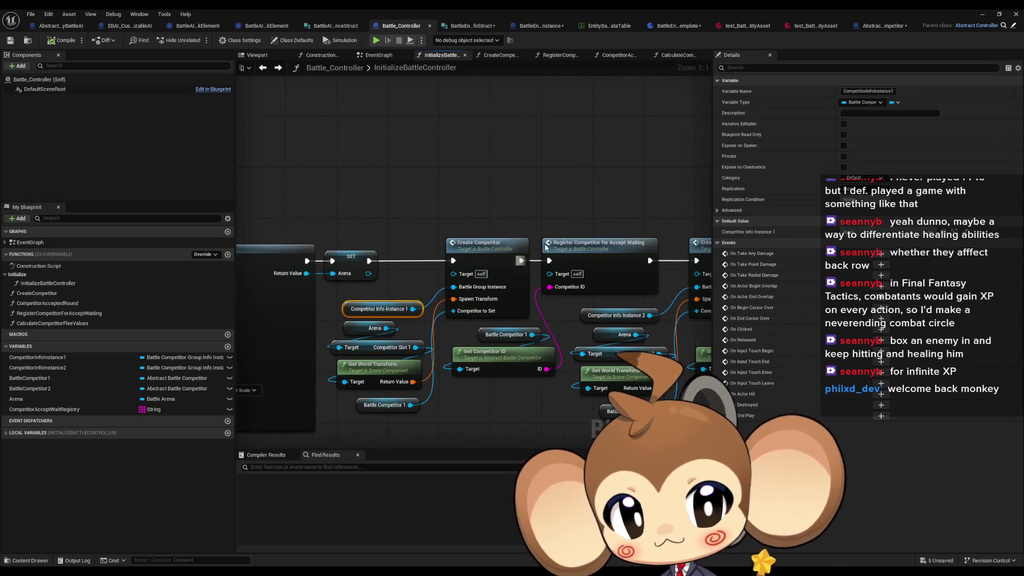
pyautogui.click(651, 256)
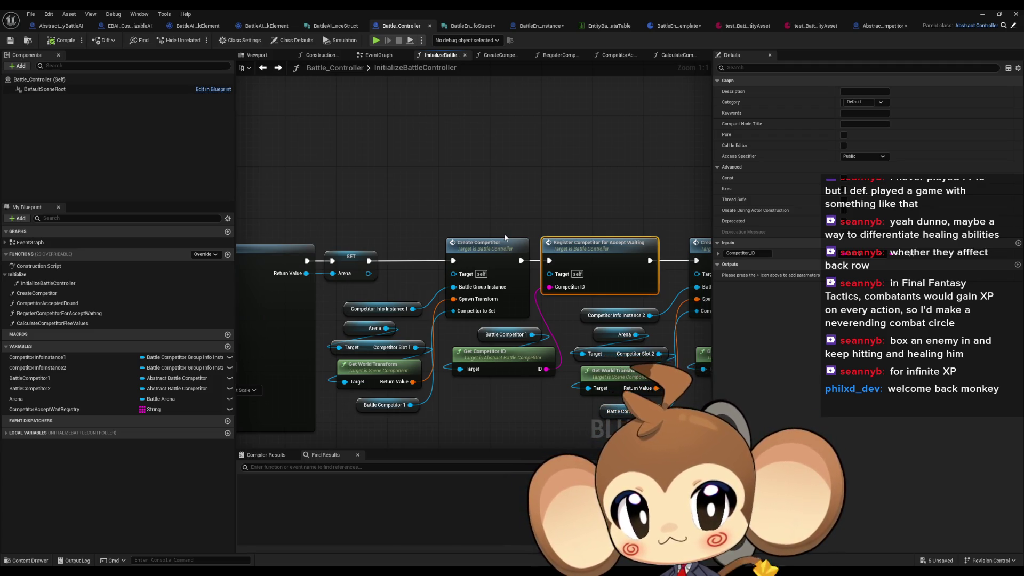
pyautogui.doubleClick(481, 242)
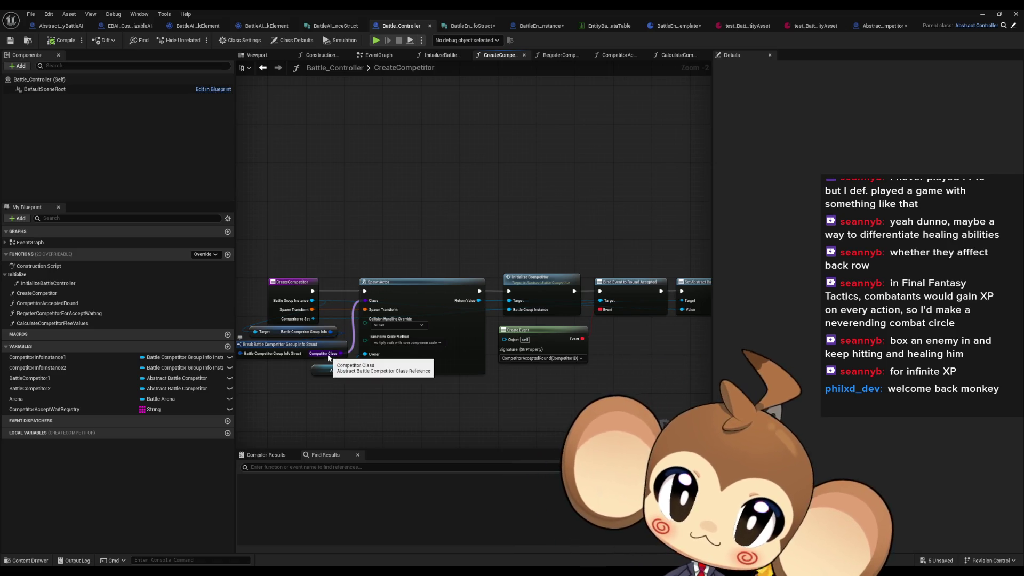
pyautogui.doubleClick(476, 9)
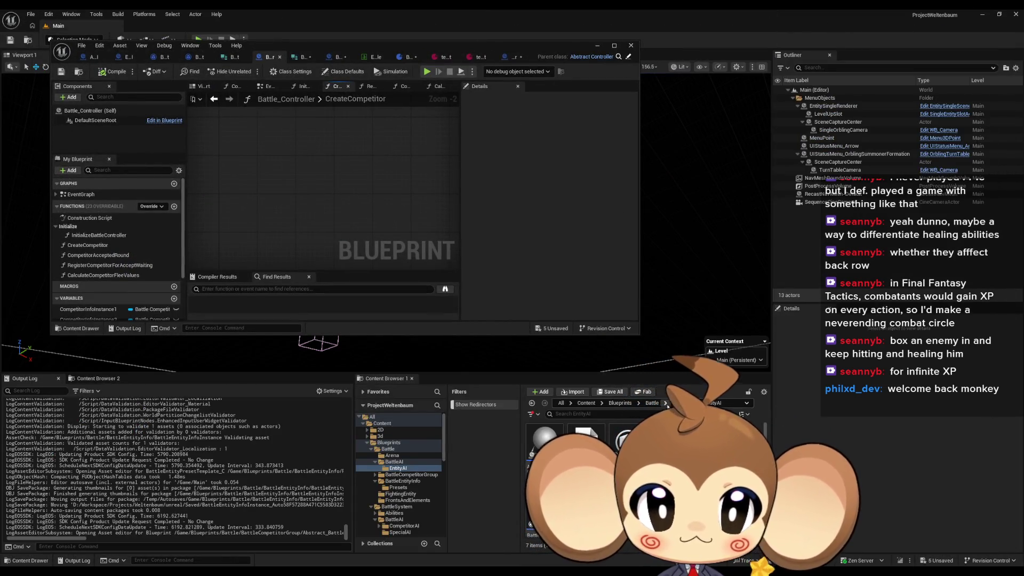
# - Browse from the Battle folder, via BattleEntityInfo, into the FightingEntity folder
pyautogui.click(652, 403)
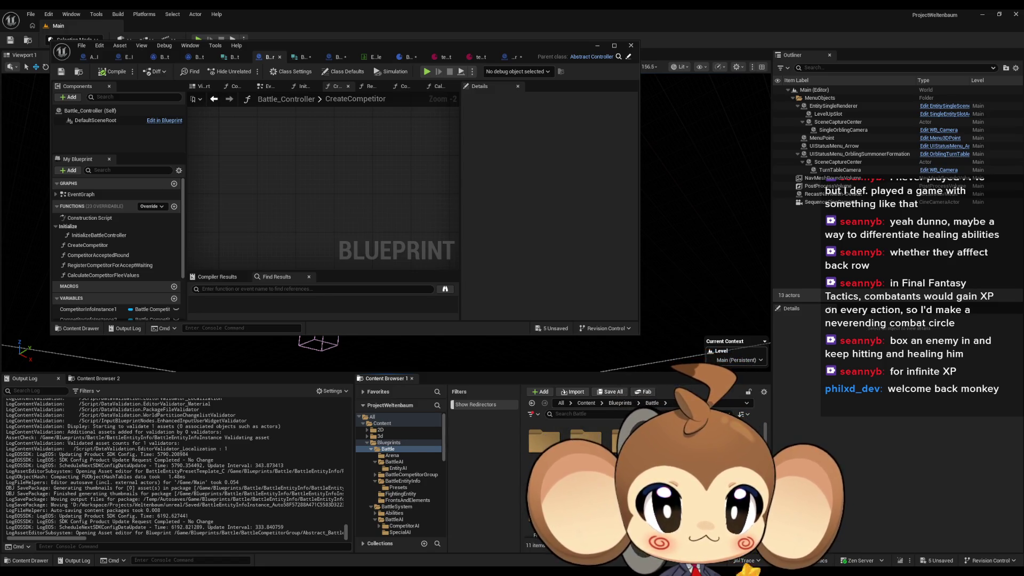
pyautogui.click(403, 480)
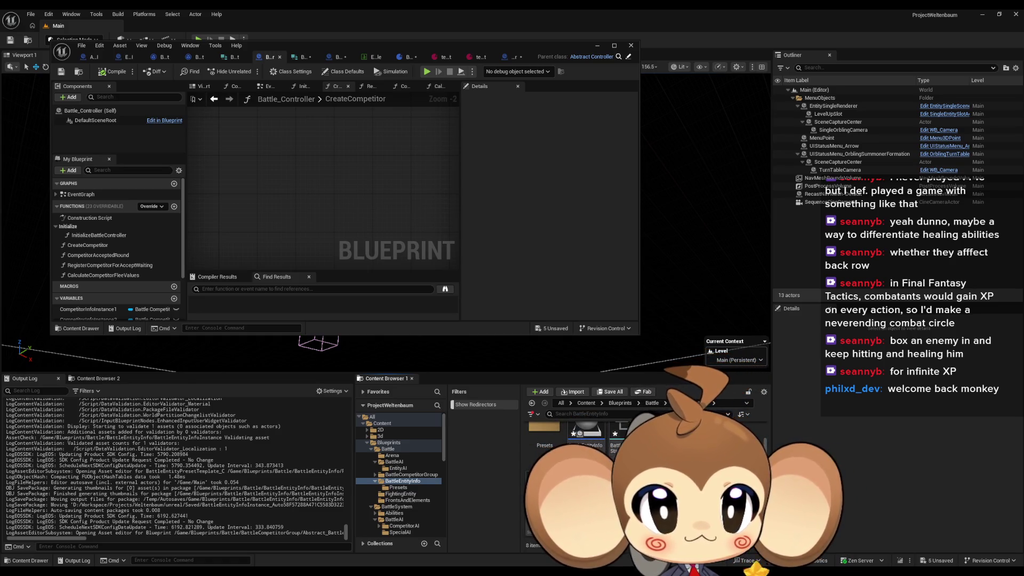
pyautogui.click(652, 404)
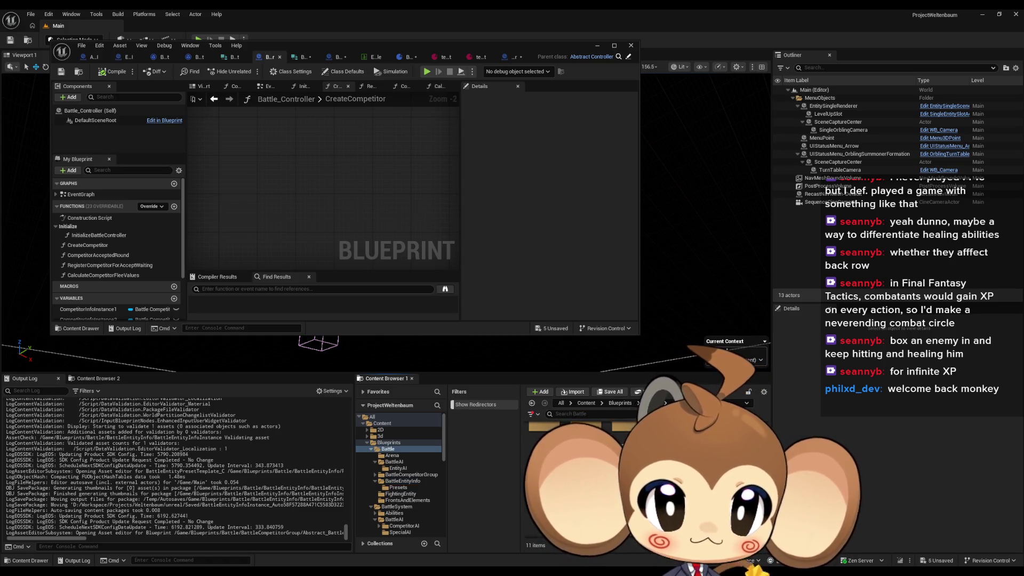
pyautogui.click(401, 493)
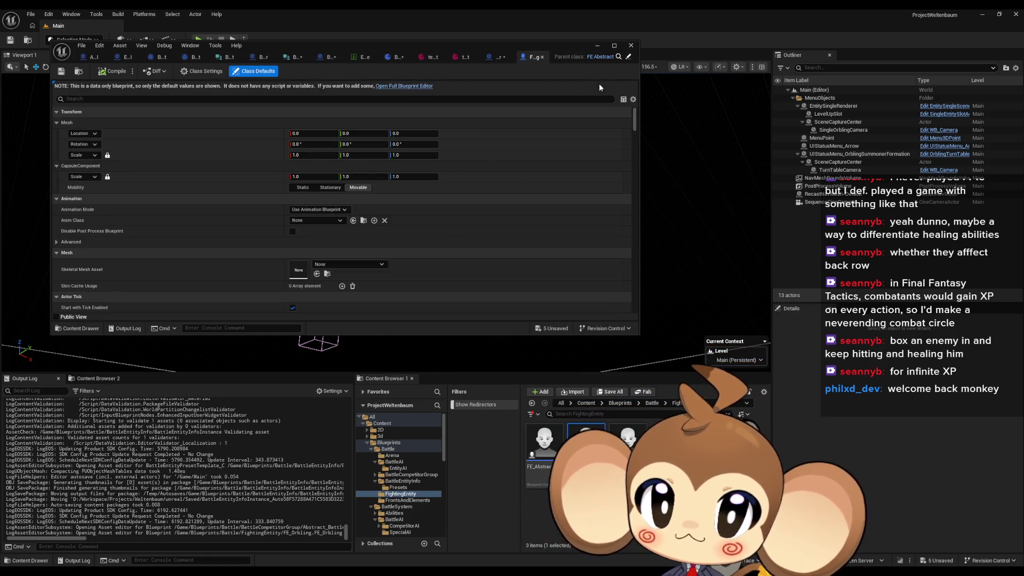
# - Open FE_Abstract maximized in the full editor, view InitializeFightingEntity, then return to the entity struct
pyautogui.click(616, 60)
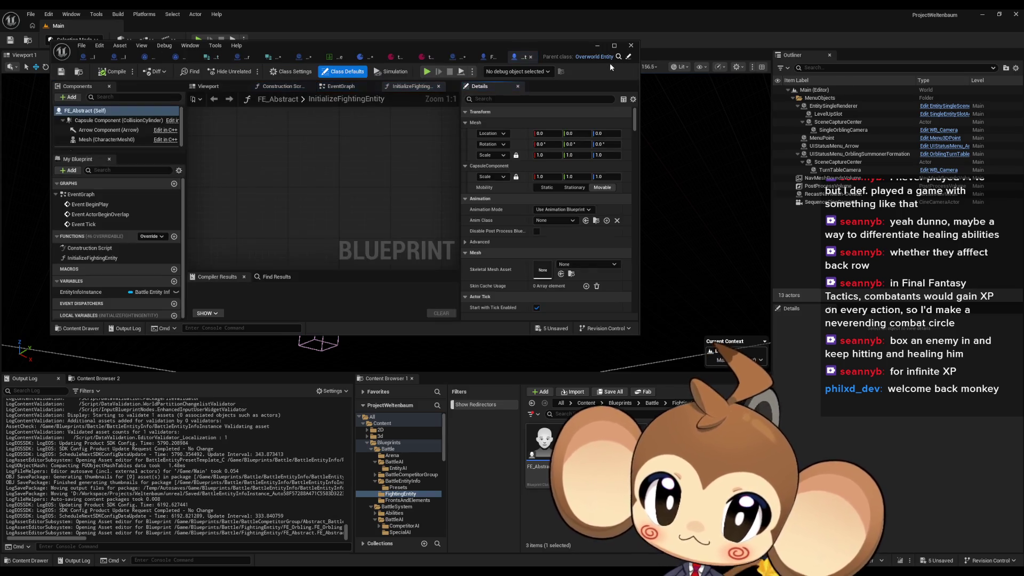
pyautogui.doubleClick(440, 59)
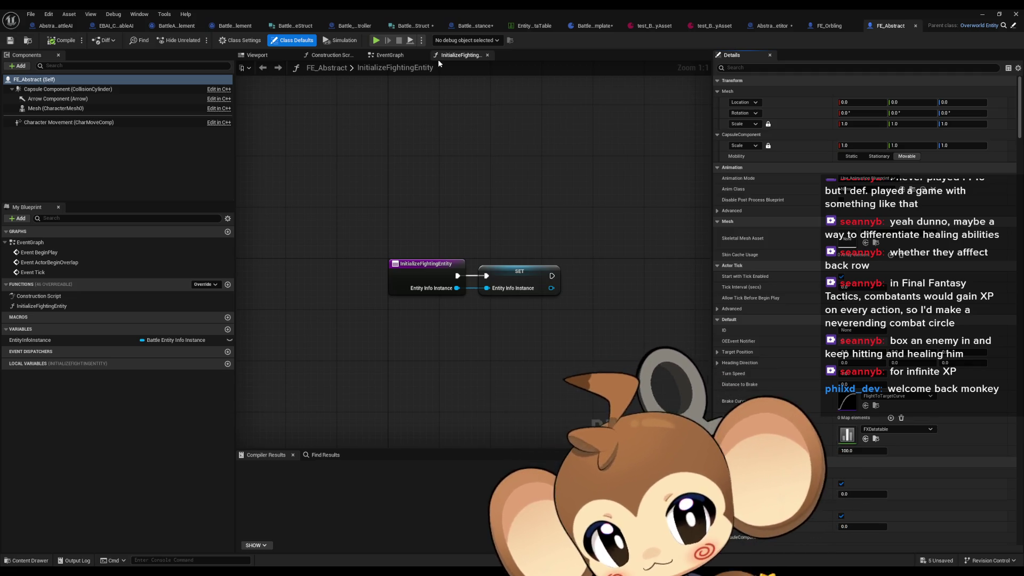
pyautogui.click(69, 305)
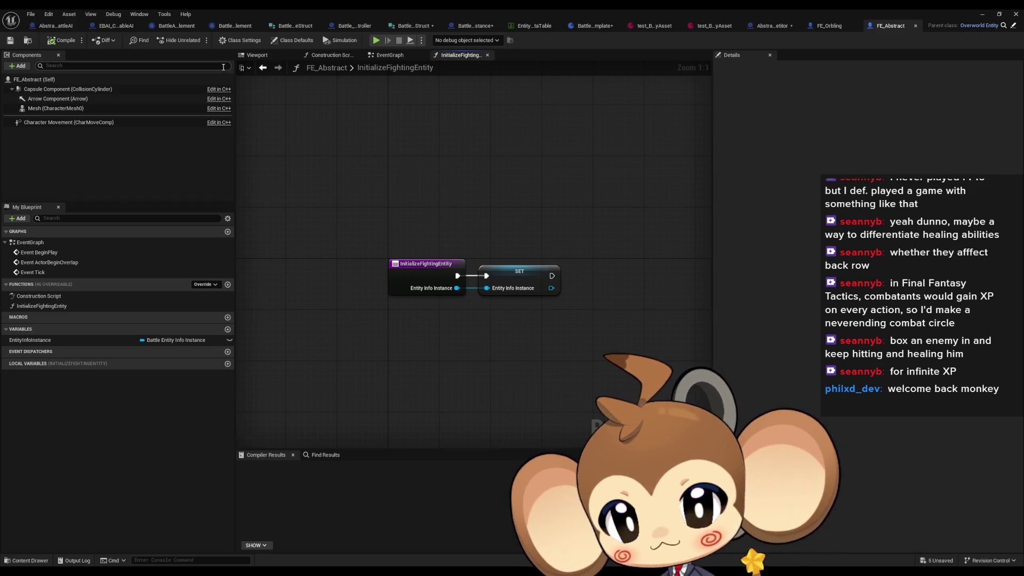
pyautogui.click(409, 27)
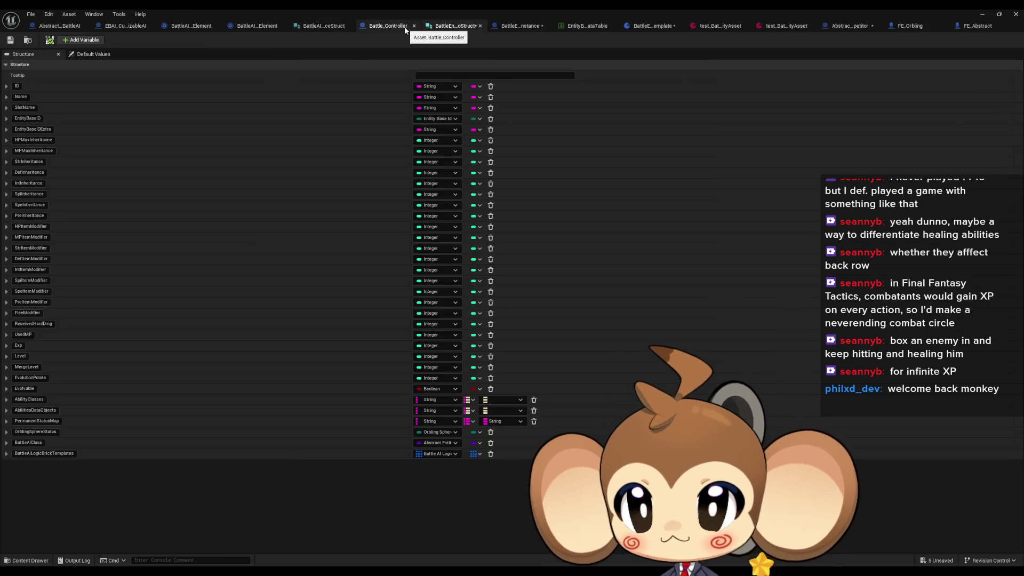
# - Open the competitor group structure asset from Blueprints > BattleCompetitorGroup, then the InfoInstance folder
pyautogui.doubleClick(370, 9)
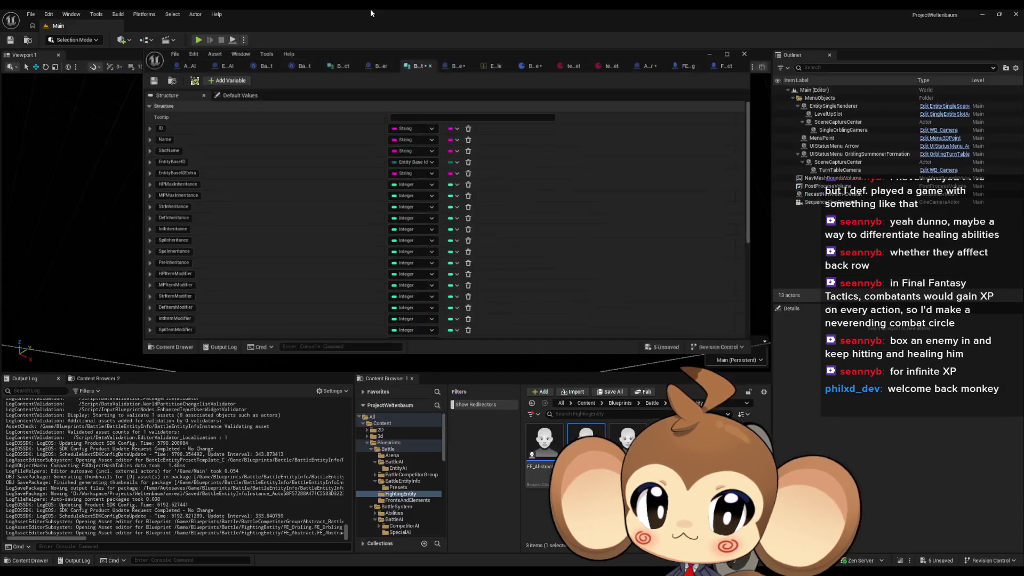
pyautogui.click(629, 403)
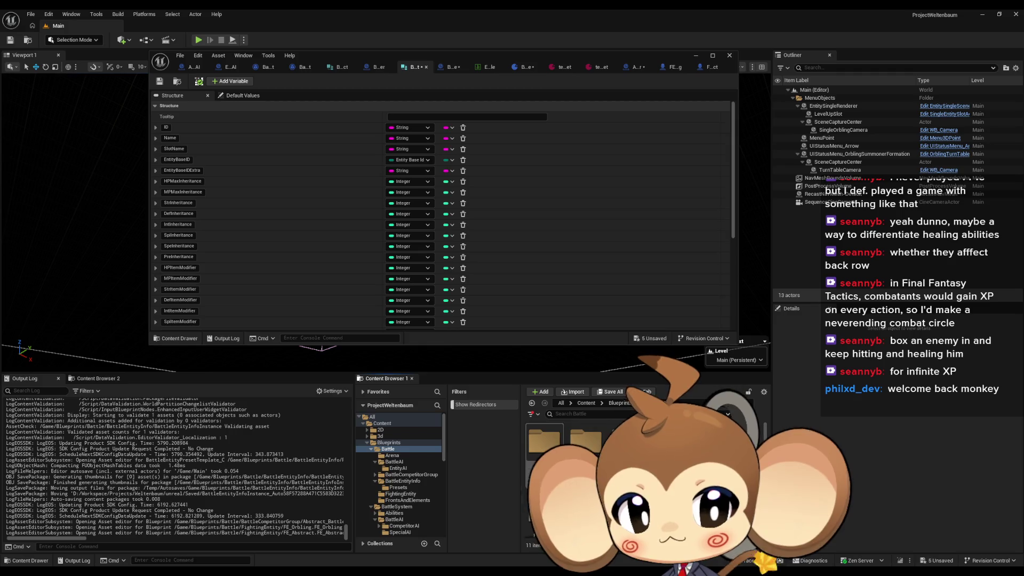
pyautogui.click(411, 475)
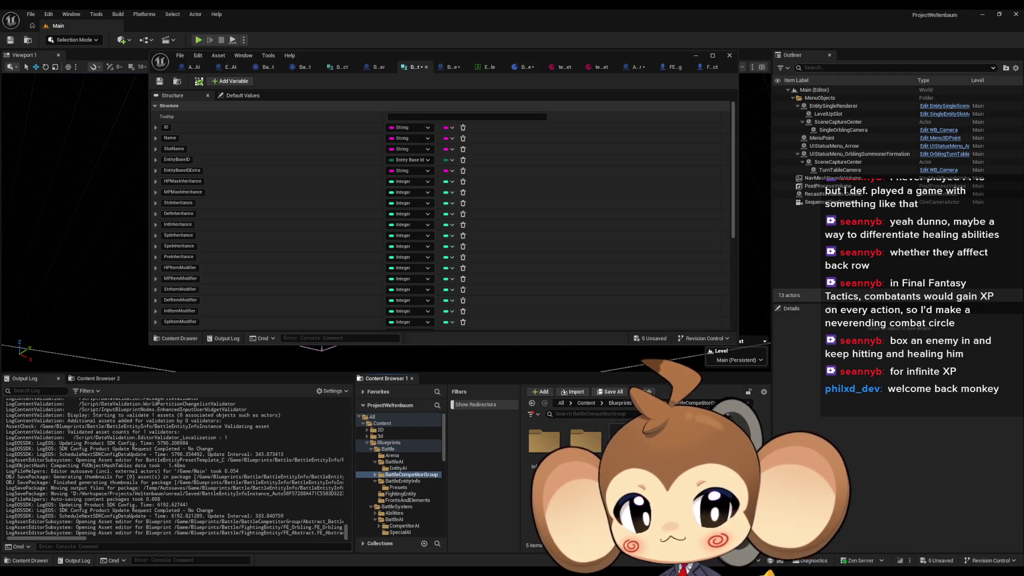
pyautogui.doubleClick(627, 442)
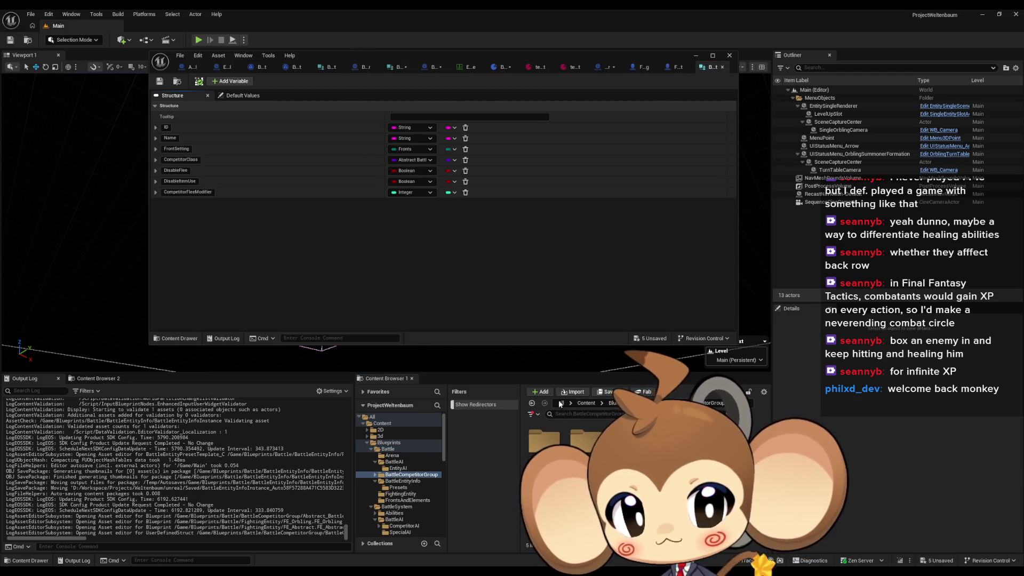
pyautogui.doubleClick(544, 437)
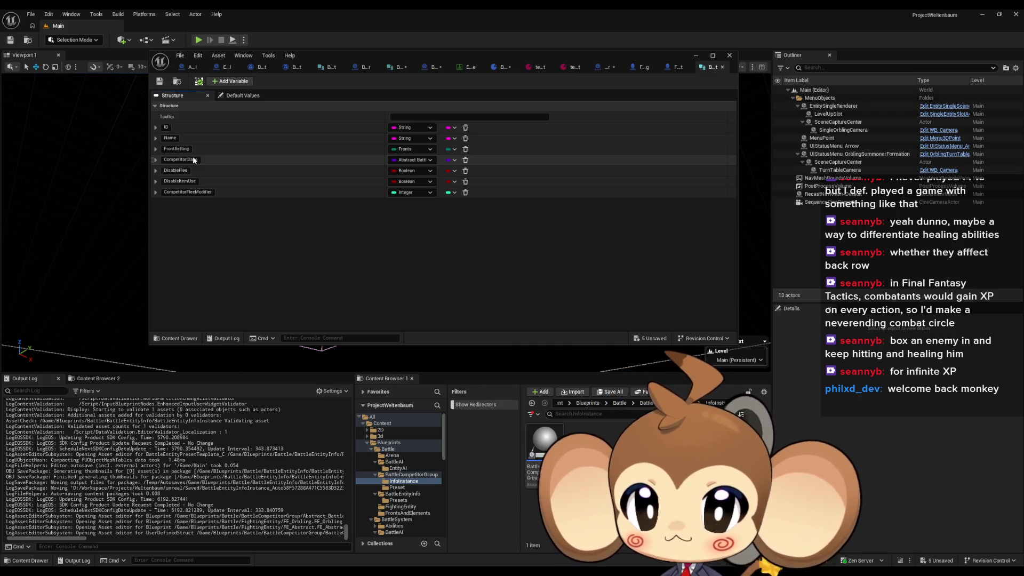
# - Browse BattleSystem > BattleGroup and inspect the battle group struct's GroupEntityInfosClasses field
pyautogui.click(588, 404)
pyautogui.click(588, 403)
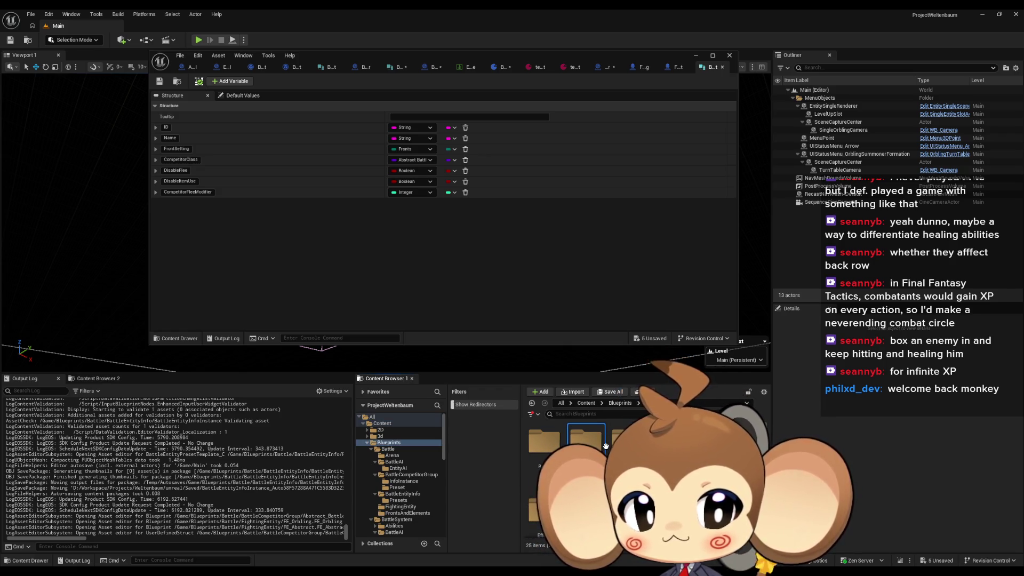
pyautogui.click(396, 519)
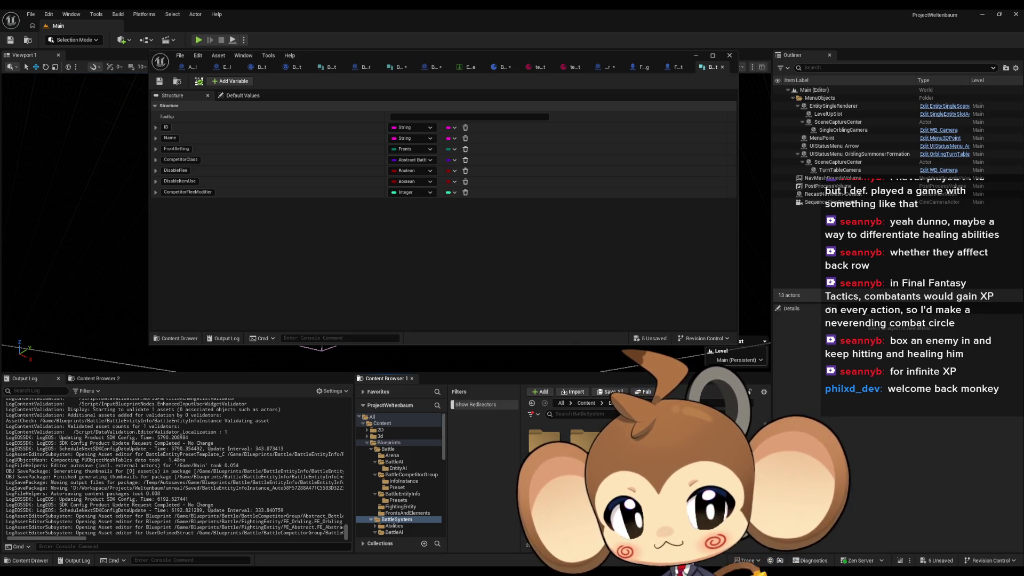
pyautogui.doubleClick(586, 483)
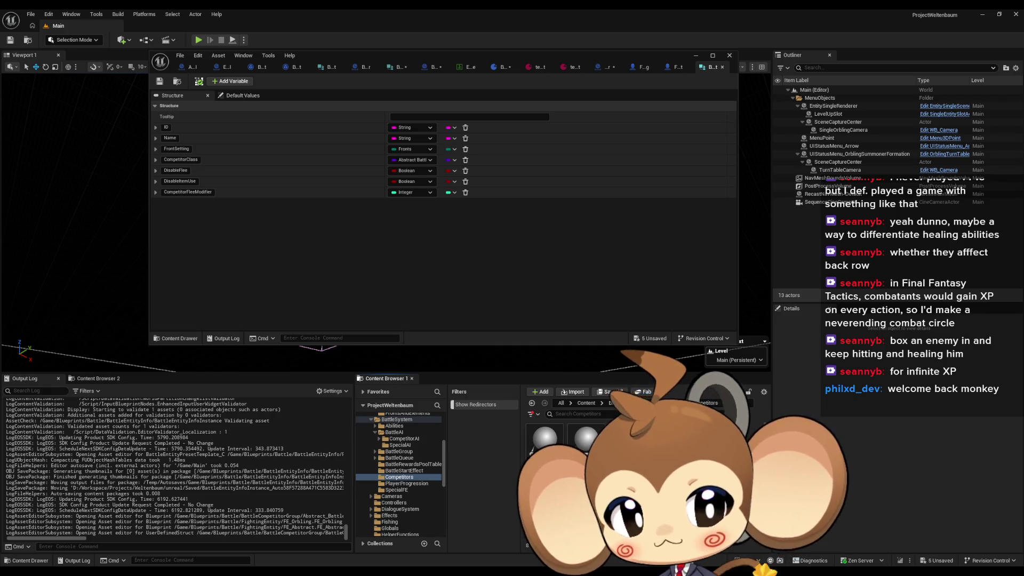
pyautogui.click(667, 403)
pyautogui.click(556, 403)
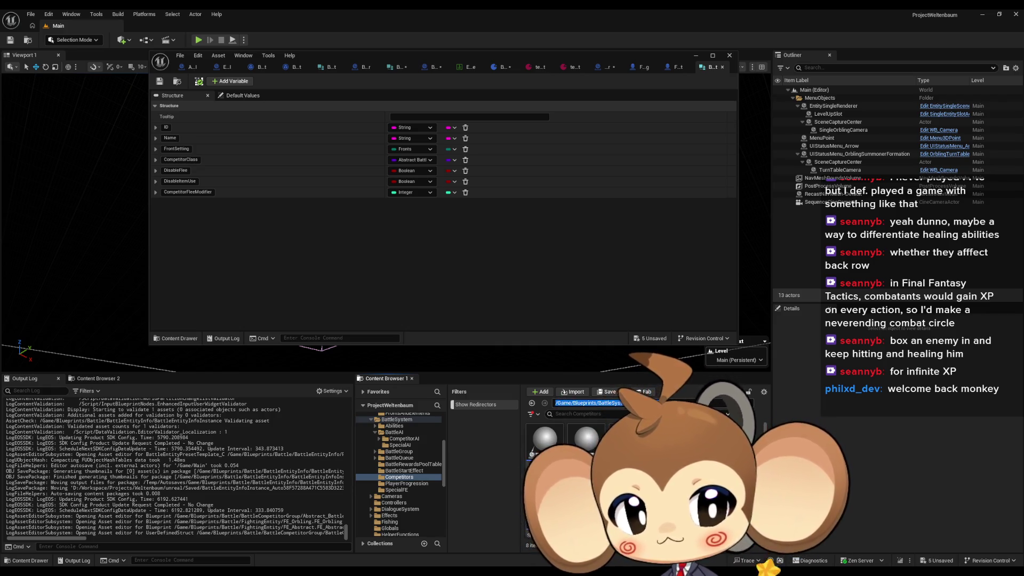
pyautogui.click(662, 403)
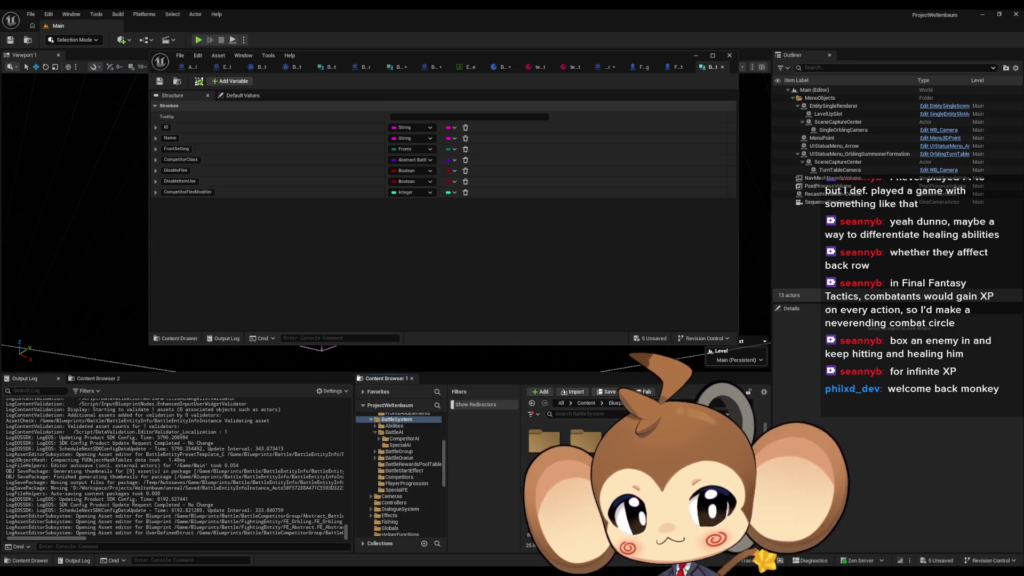
pyautogui.click(399, 451)
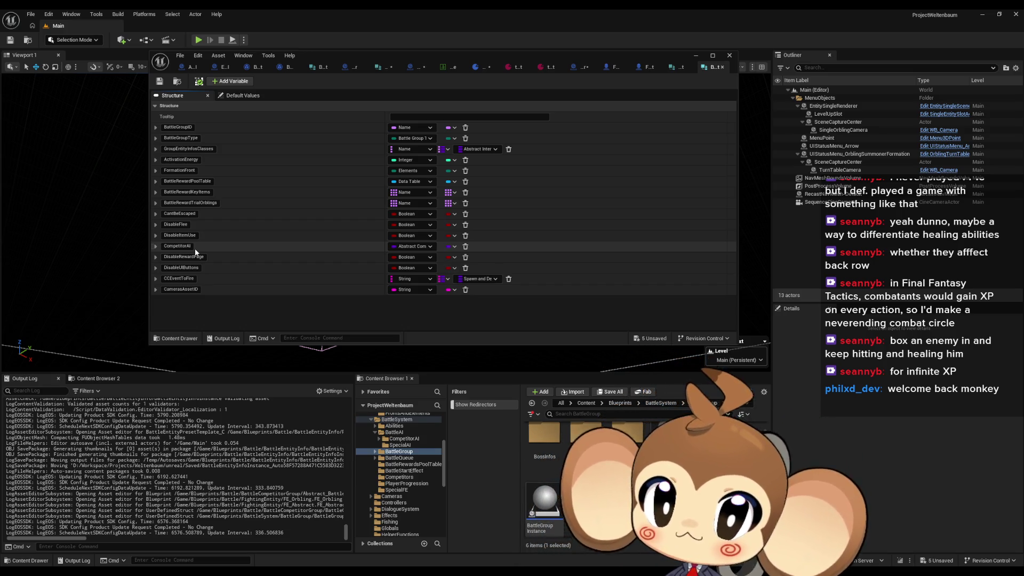
pyautogui.click(188, 149)
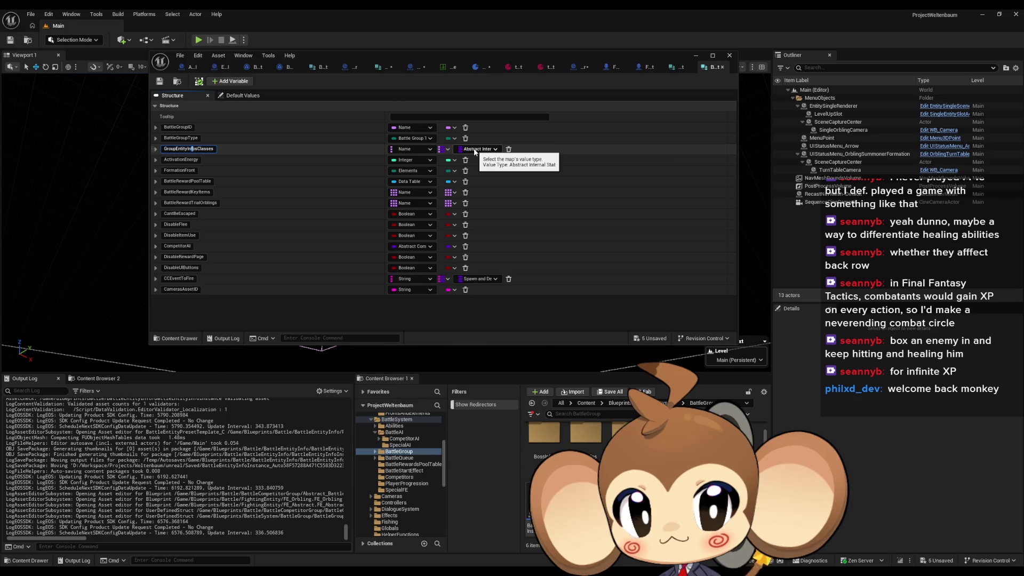
pyautogui.click(586, 403)
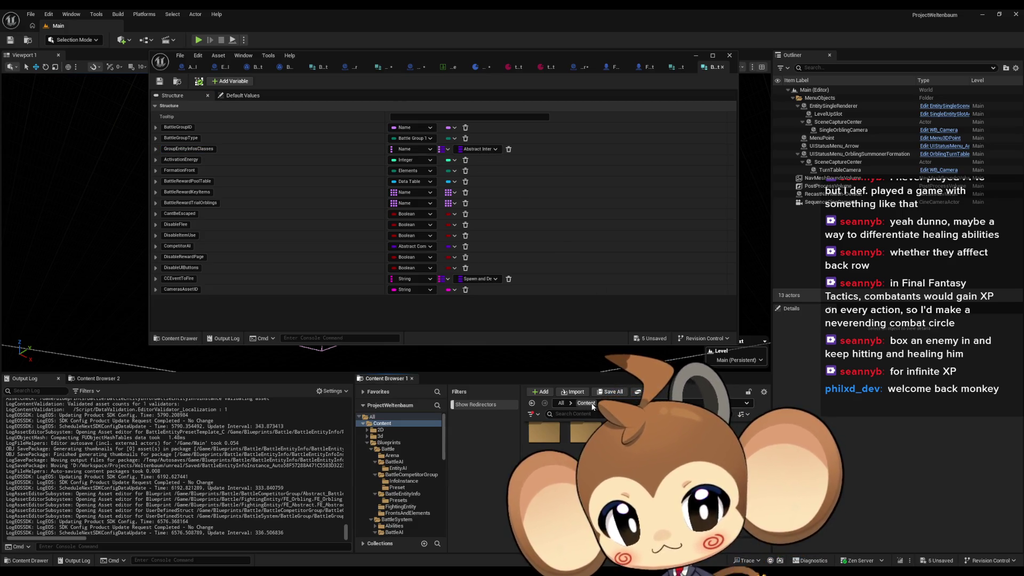
# - Browse Blueprints > Battle > BattleCompetitorGroup and open BattleCompetitorGroupInfoStruct in the Structure editor
pyautogui.doubleClick(622, 439)
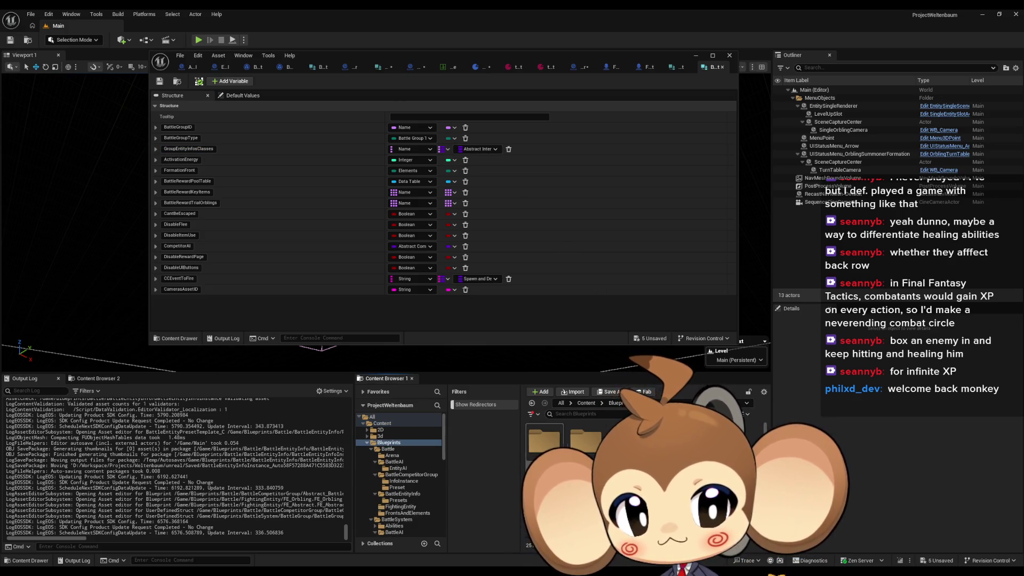
pyautogui.doubleClick(544, 438)
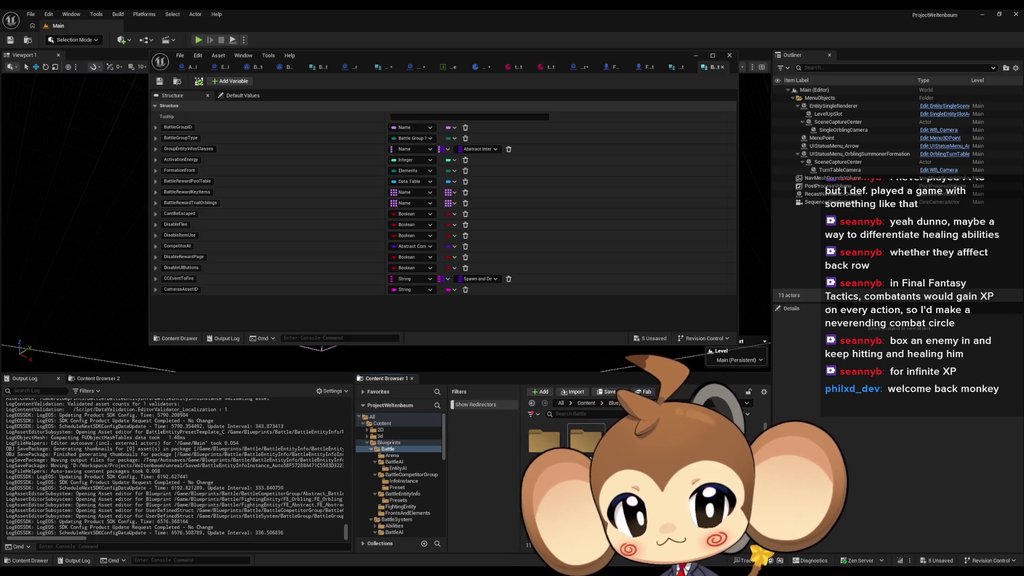
pyautogui.doubleClick(585, 440)
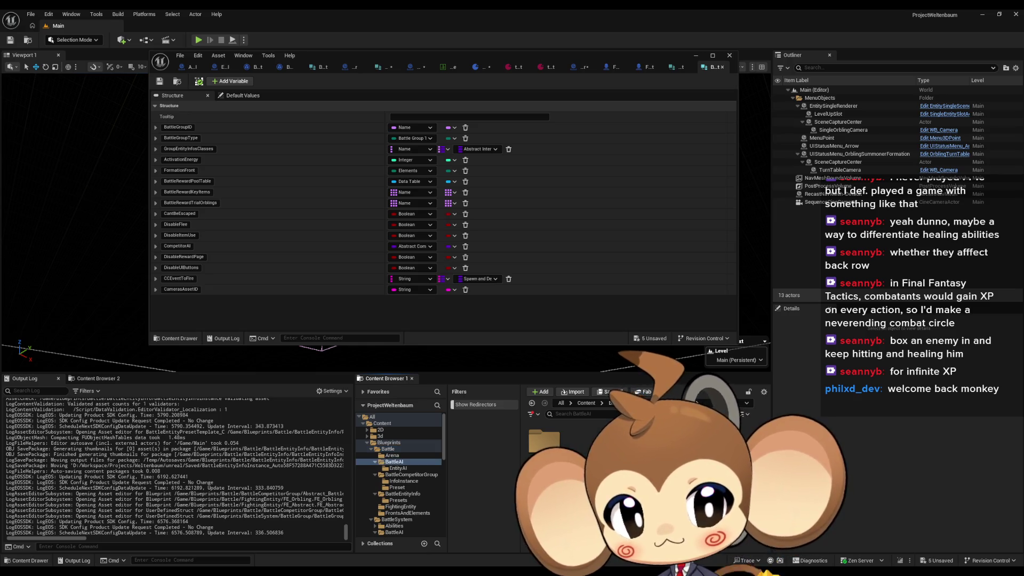
pyautogui.click(388, 449)
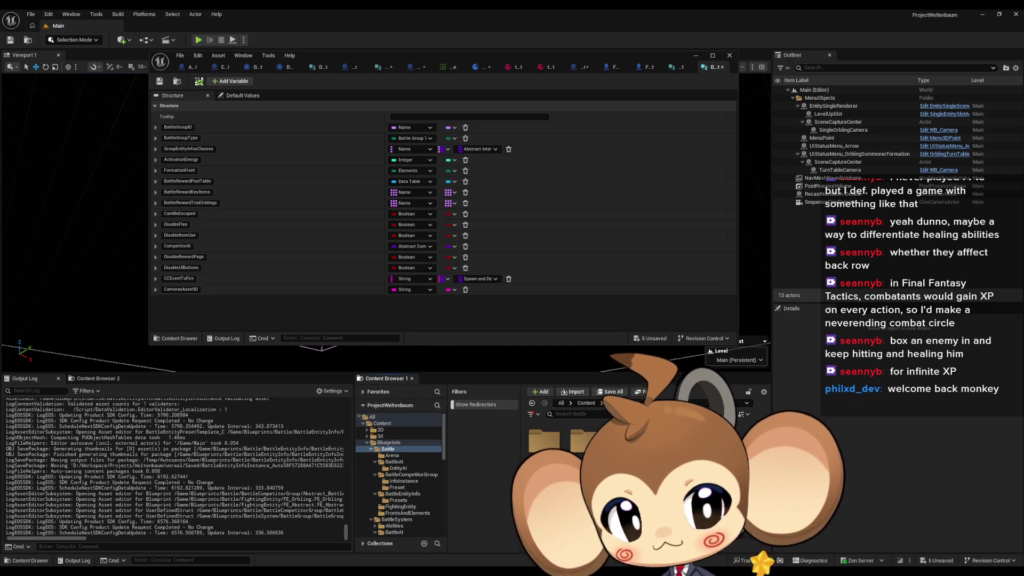
pyautogui.click(412, 474)
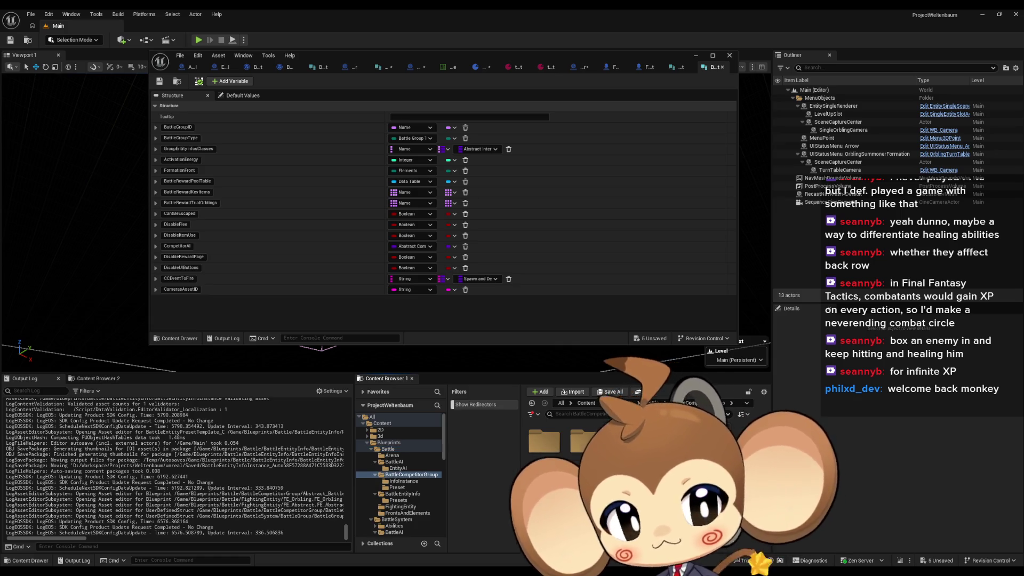
pyautogui.doubleClick(581, 443)
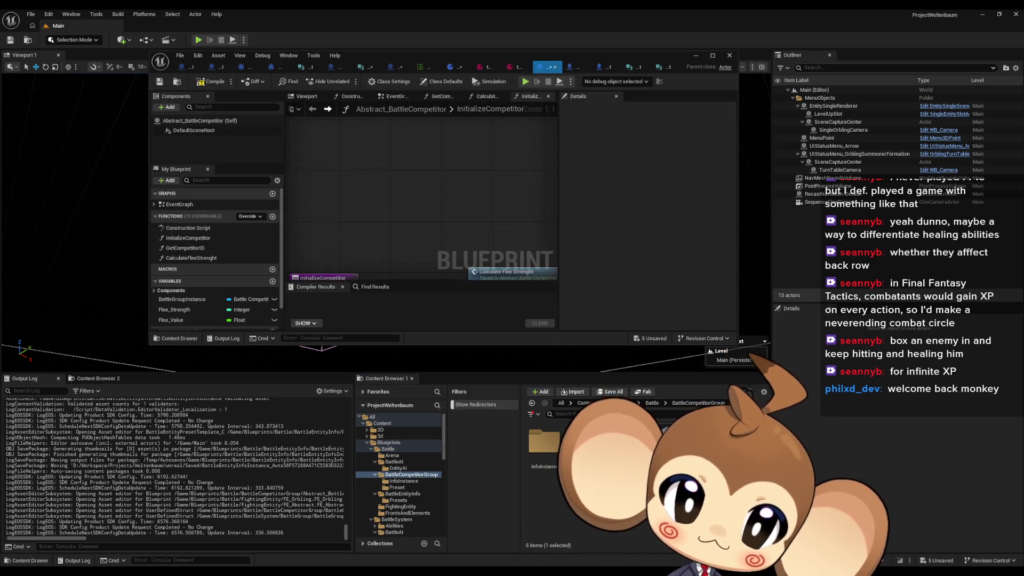
pyautogui.scroll(-2, 211, 307)
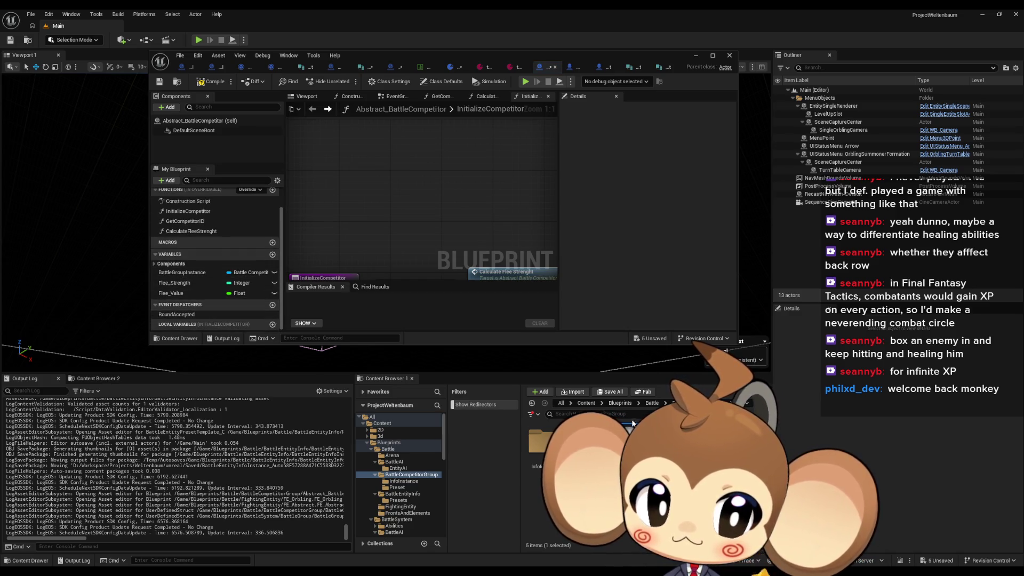
pyautogui.click(652, 404)
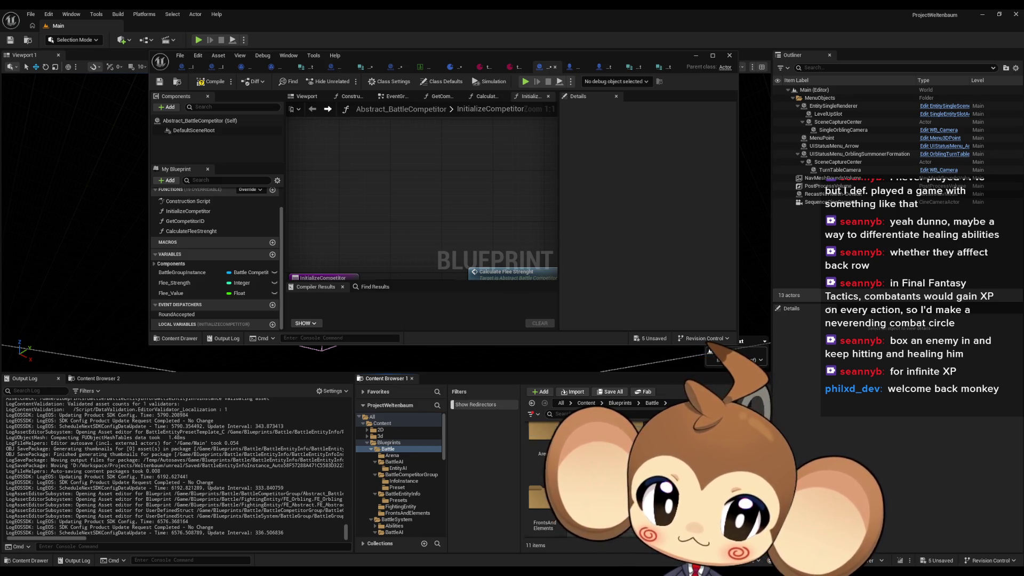
pyautogui.click(411, 475)
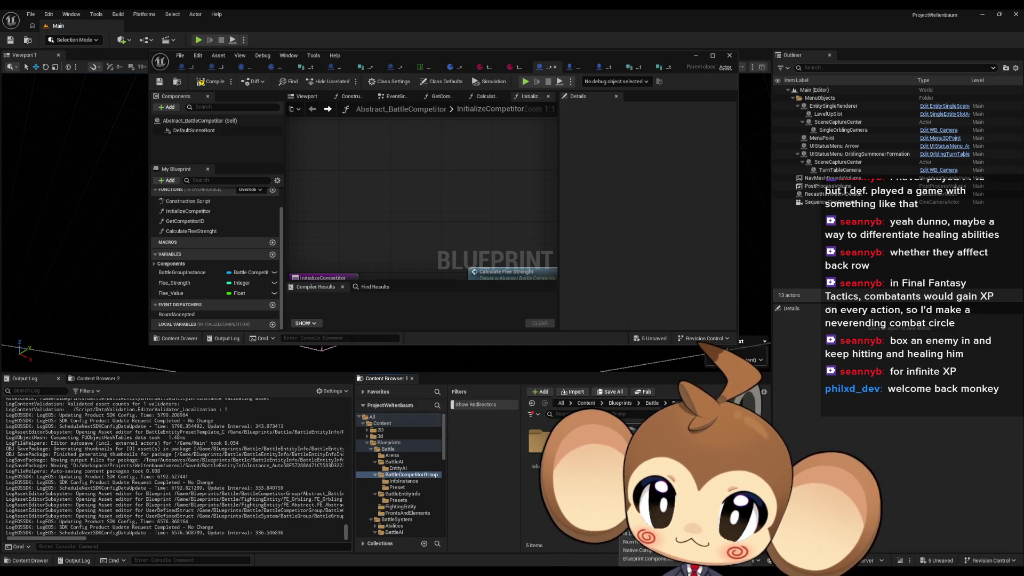
pyautogui.doubleClick(752, 446)
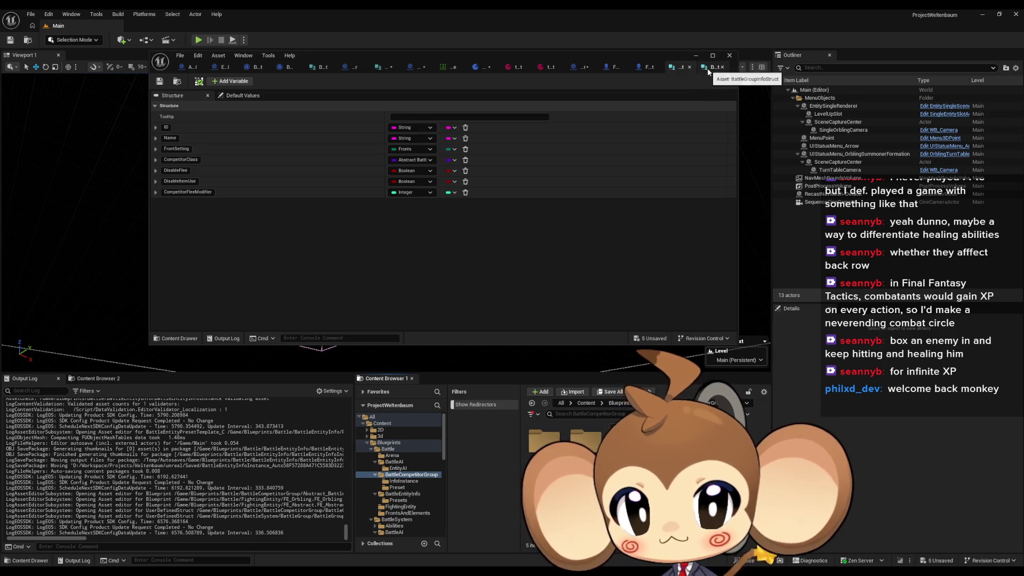
# - Compare BattleGroupInfoStruct against BattleCompetitorGroupInfoStruct, then maximize the struct editor
pyautogui.click(707, 69)
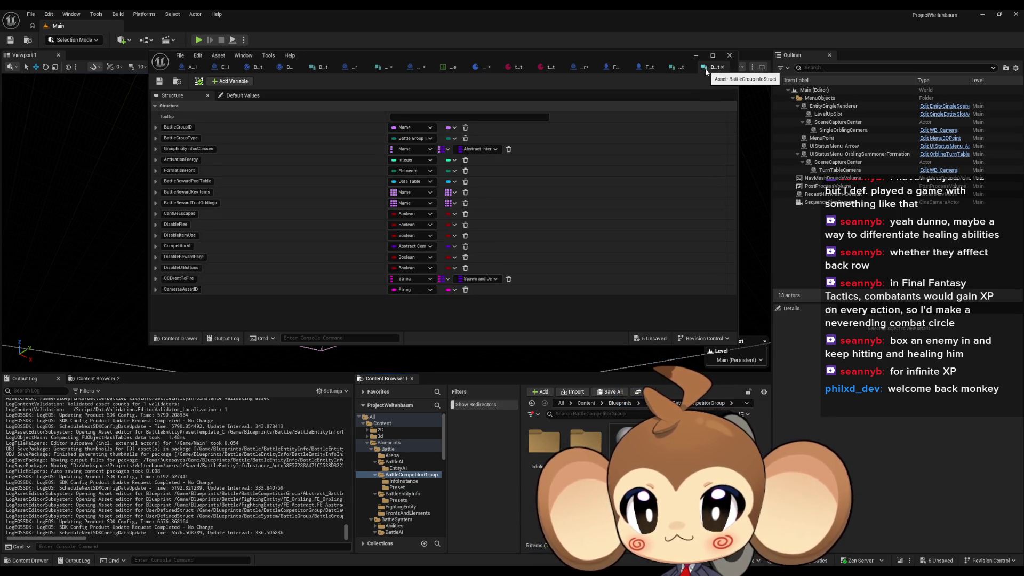
pyautogui.click(681, 72)
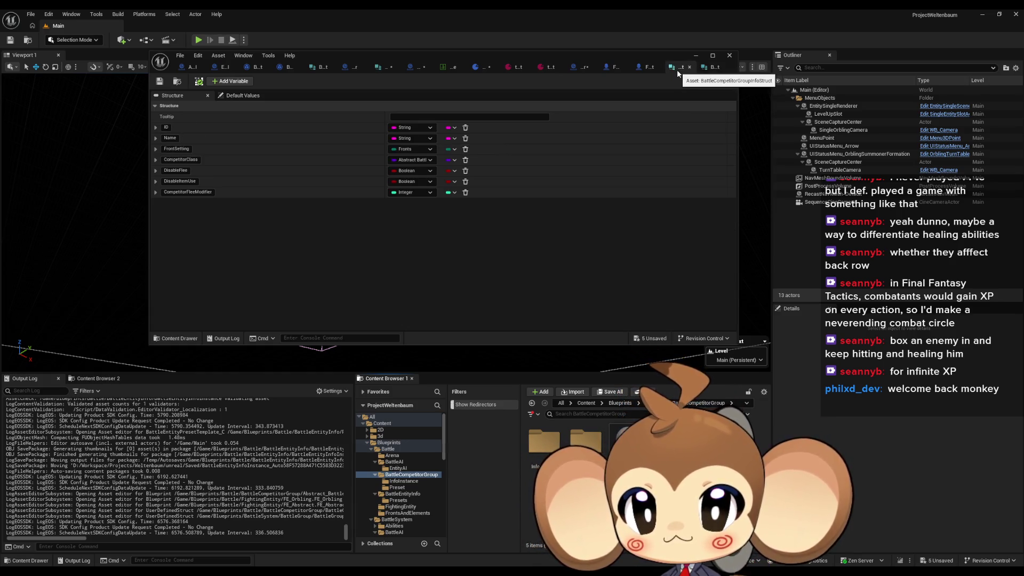
pyautogui.click(710, 69)
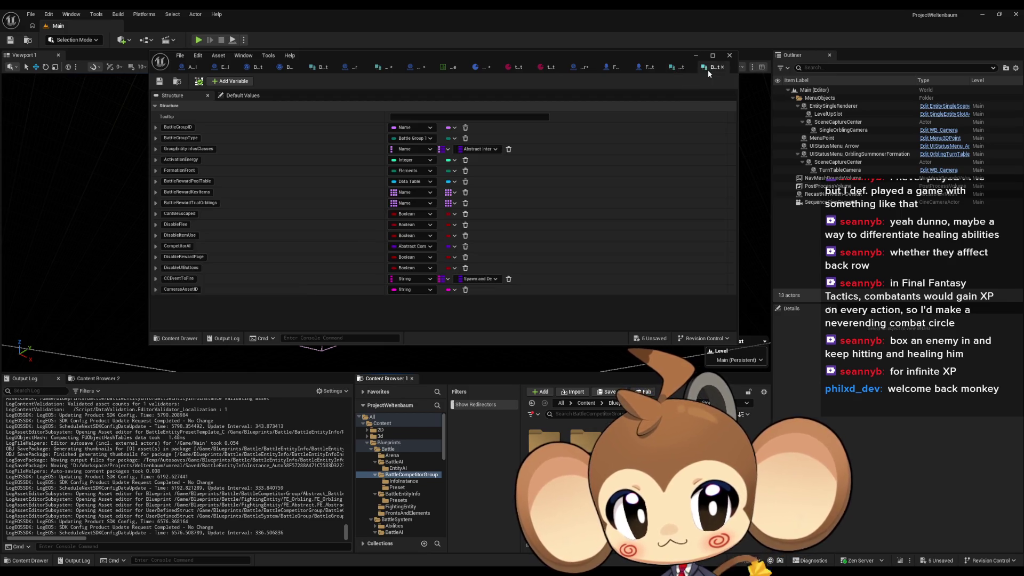
pyautogui.click(674, 72)
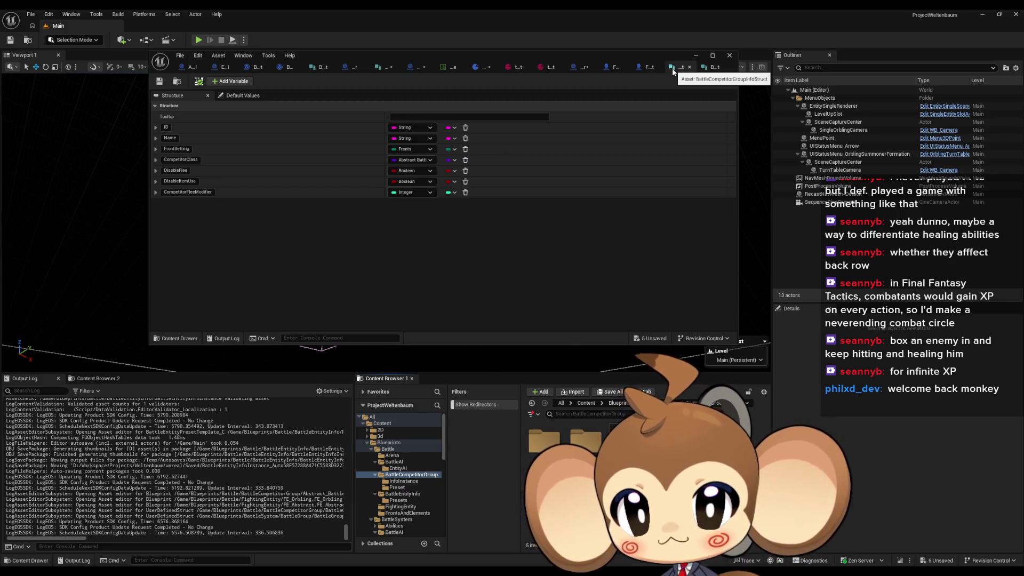
pyautogui.click(706, 69)
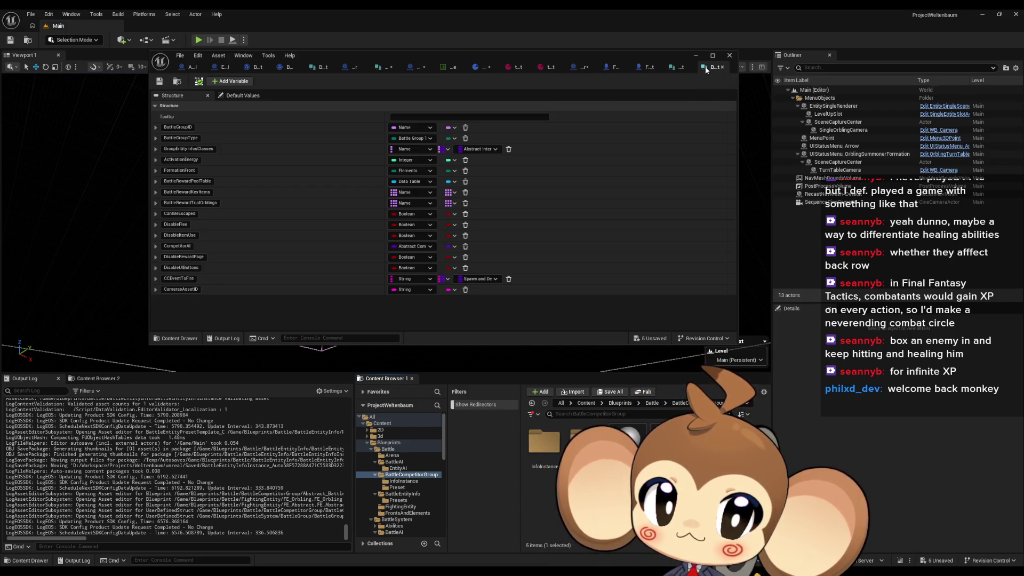
pyautogui.doubleClick(657, 56)
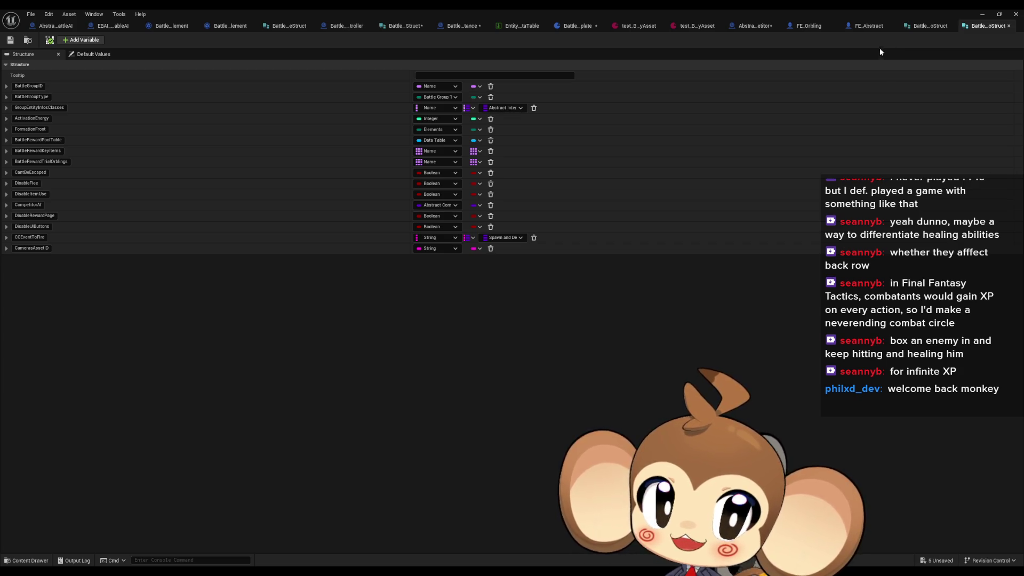
# - Recheck both structs and add a new Boolean member after CompetitorFleeModifier
pyautogui.click(911, 25)
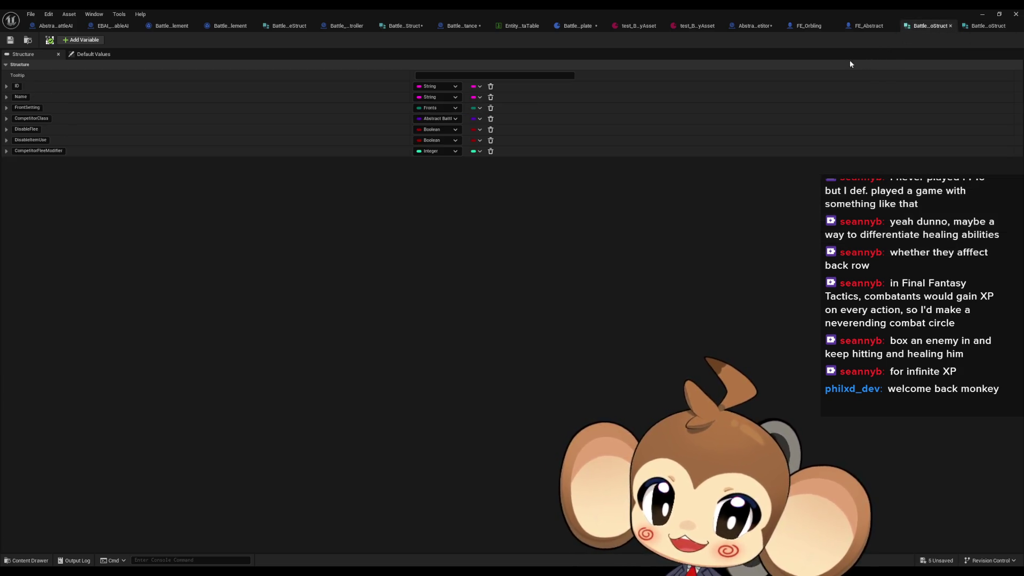
pyautogui.click(987, 26)
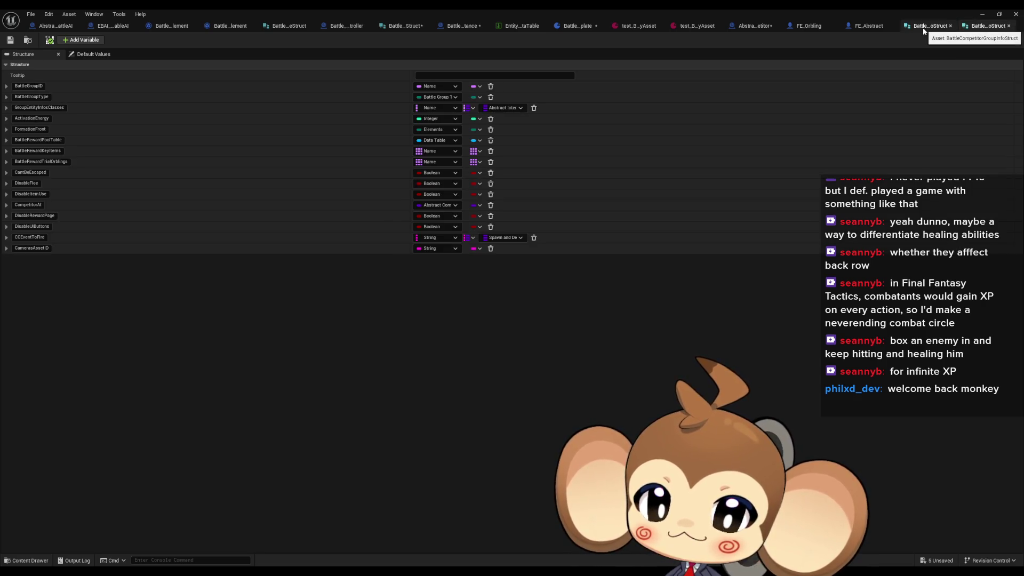
pyautogui.click(924, 30)
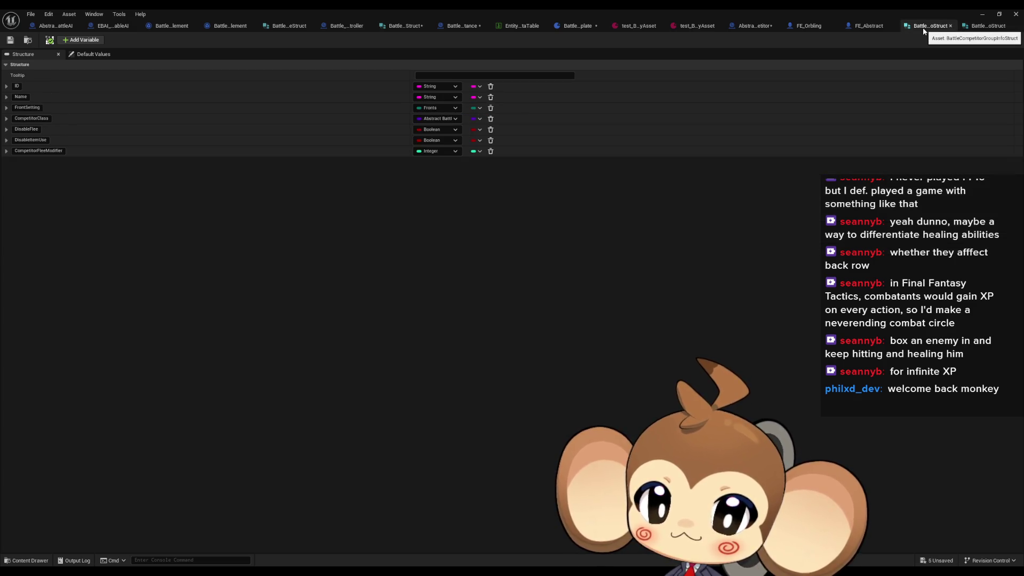
pyautogui.click(987, 26)
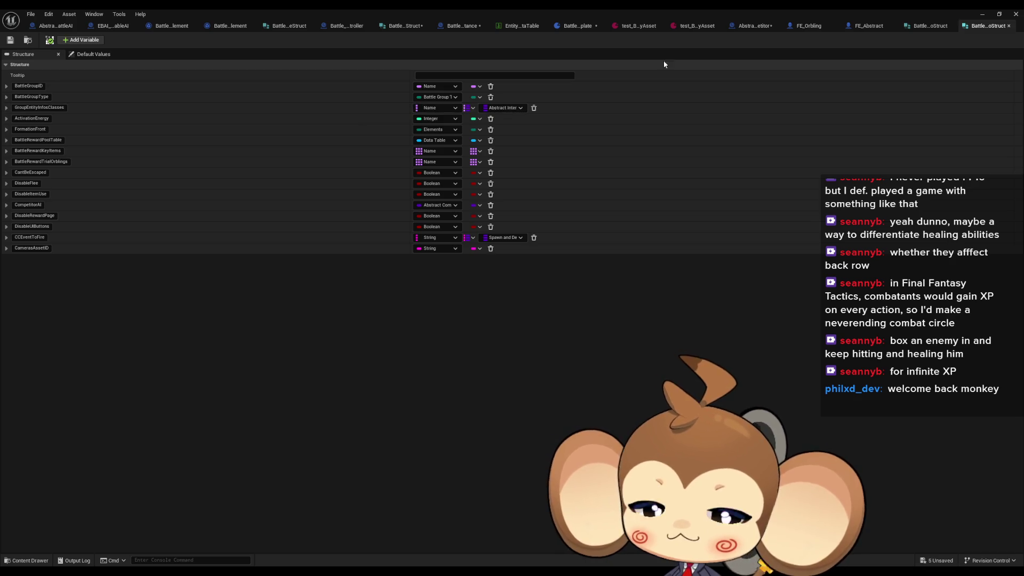
pyautogui.click(930, 25)
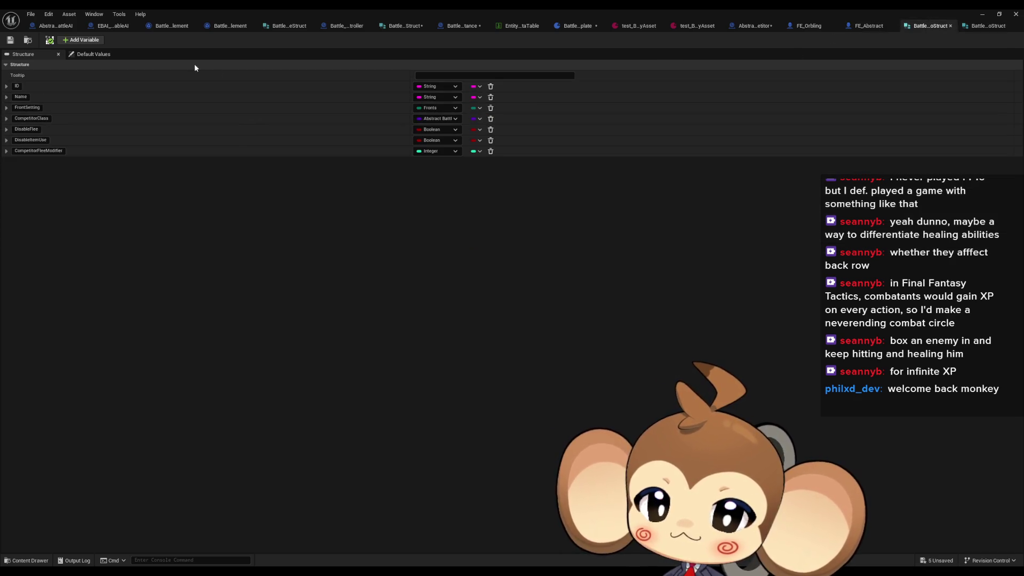
pyautogui.click(81, 40)
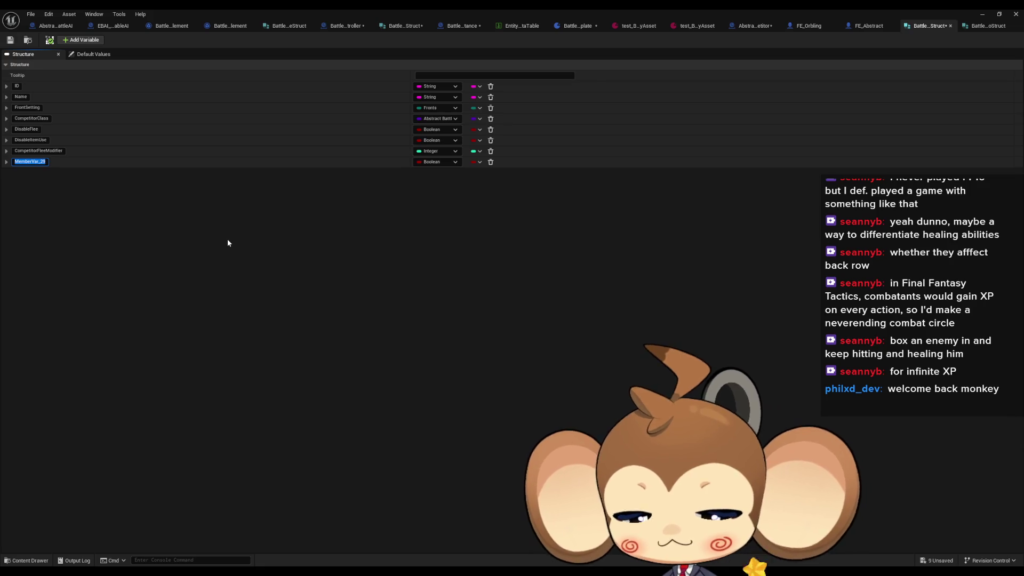
# - Name the new member EntitiesToSpawn and move the competitor group struct tab to second place
pyautogui.write('Entiti')
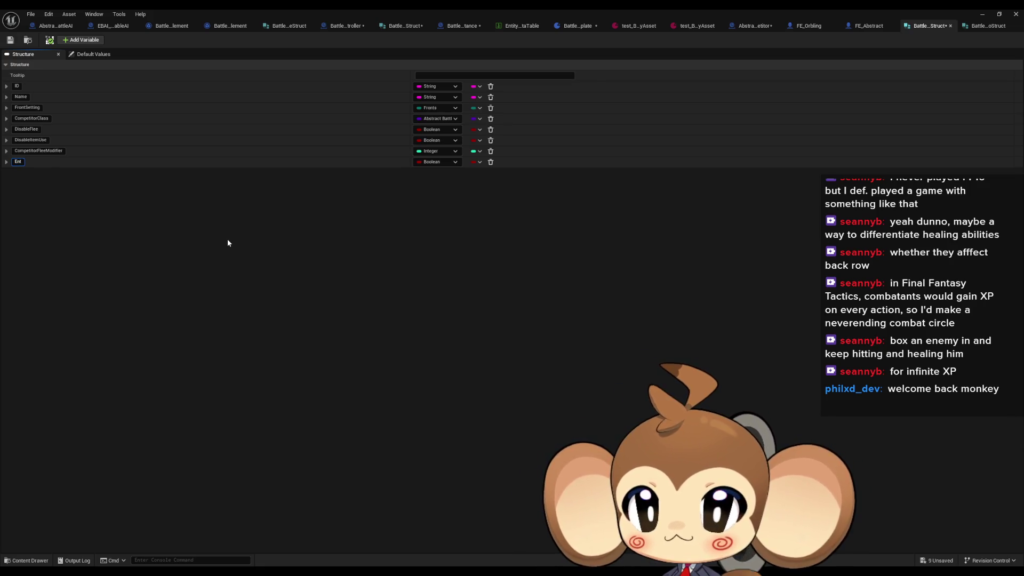
pyautogui.write('es')
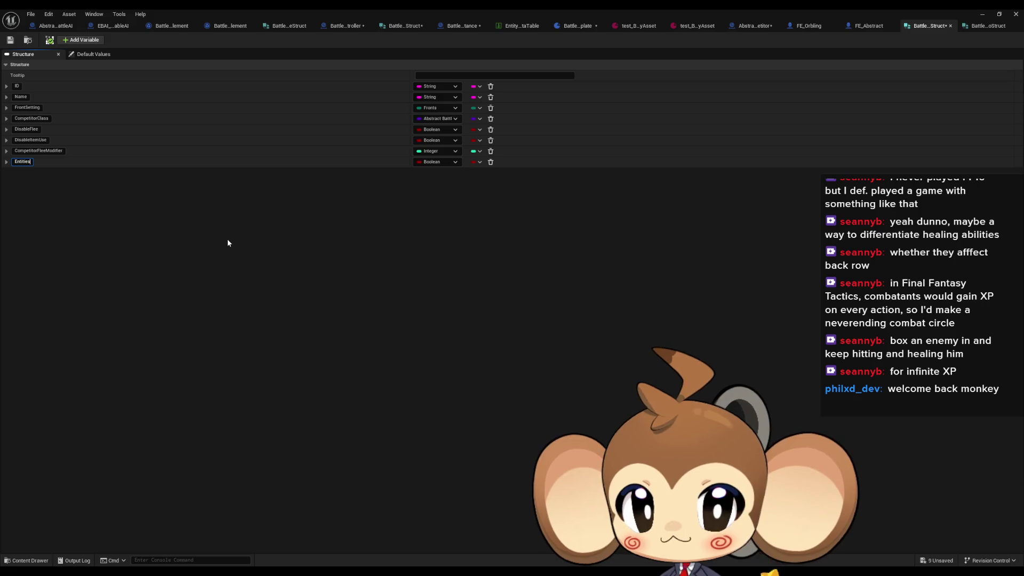
pyautogui.write('ToS')
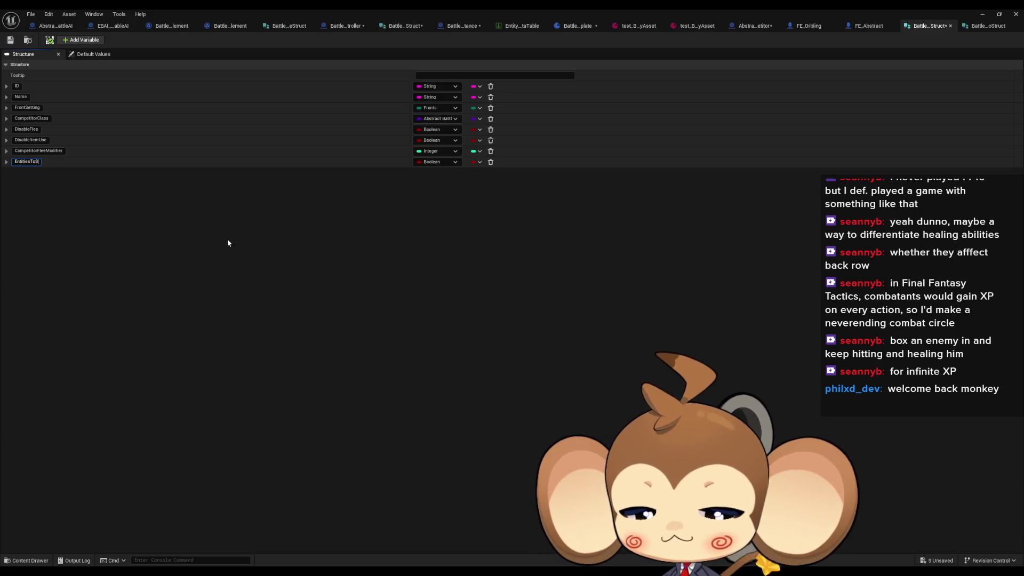
pyautogui.write('pawn')
pyautogui.press('Return')
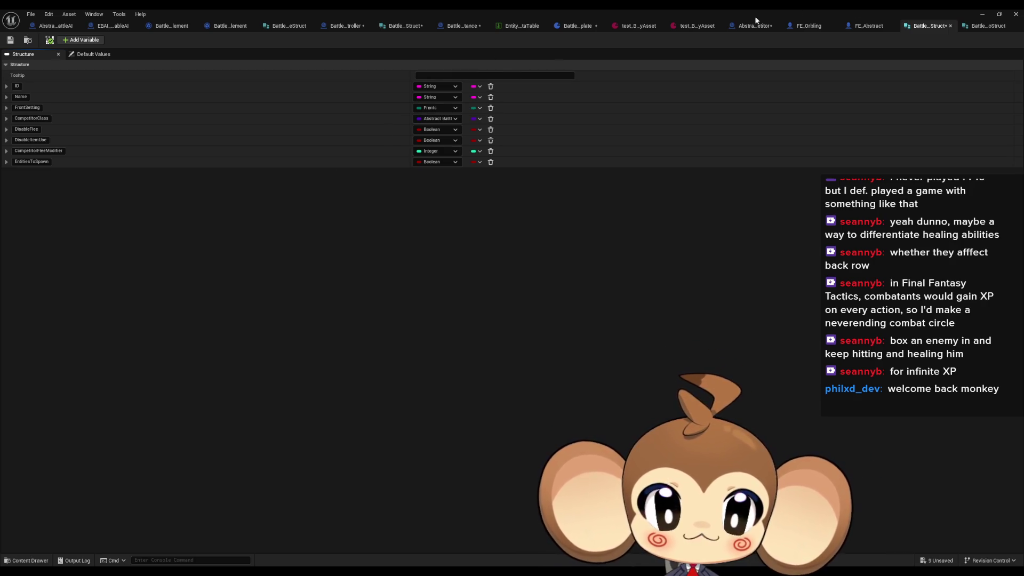
pyautogui.moveTo(928, 26)
pyautogui.mouseDown()
pyautogui.moveTo(153, 12)
pyautogui.moveTo(51, 25)
pyautogui.mouseUp()
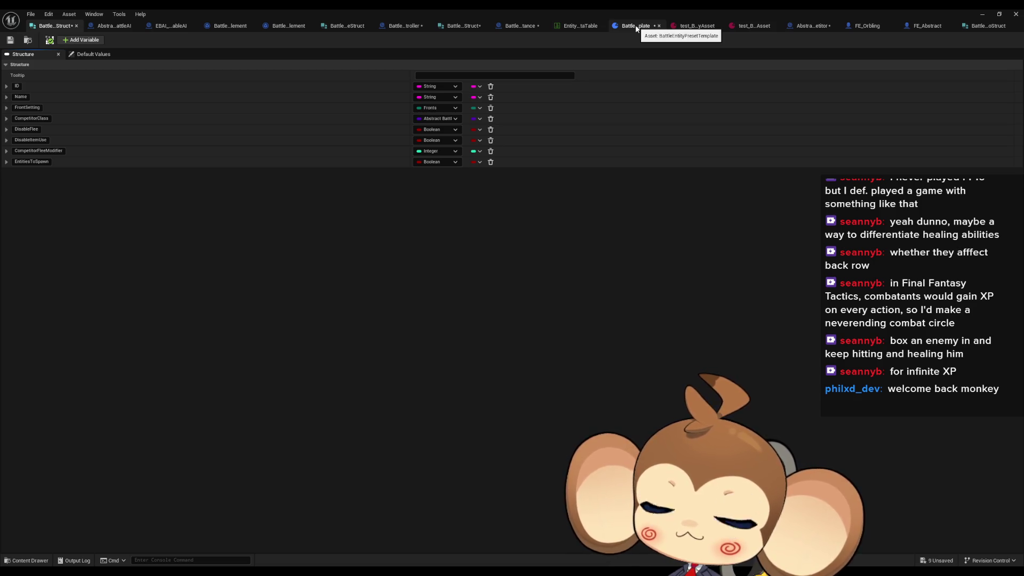
# - Switch to the BattleEntityInfoInstance blueprint and bring its InitializeBattleEntityInfoInstance entry node into view
pyautogui.click(513, 28)
pyautogui.moveTo(520, 221); pyautogui.dragTo(430, 220)
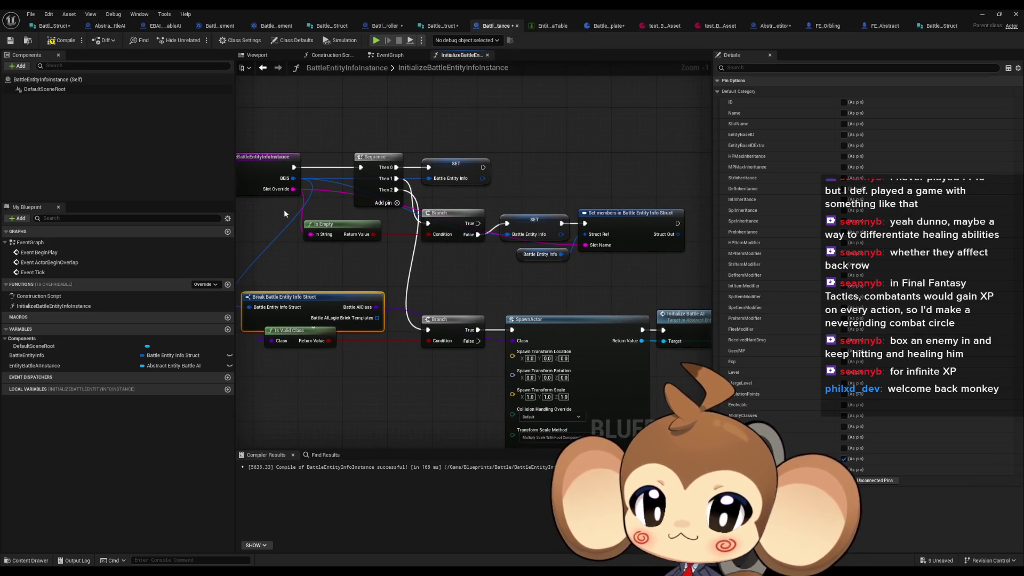
pyautogui.moveTo(274, 196); pyautogui.dragTo(331, 196)
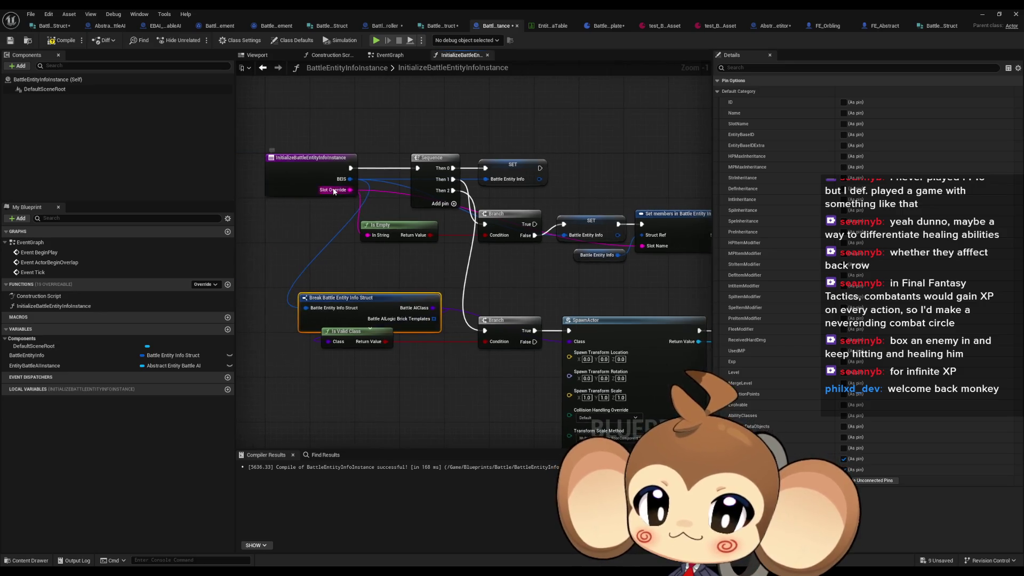
pyautogui.rightClick(305, 176)
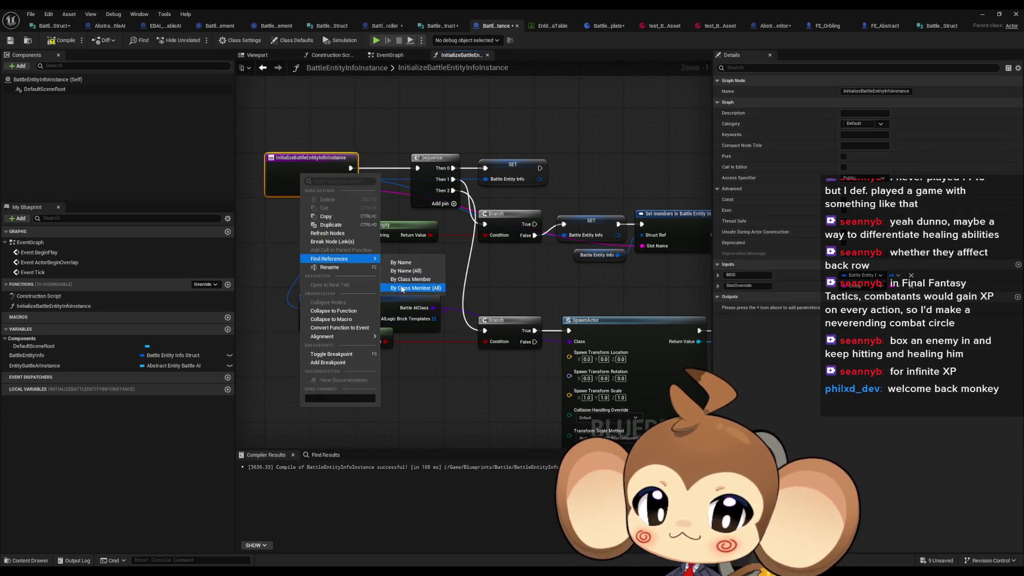
pyautogui.click(467, 281)
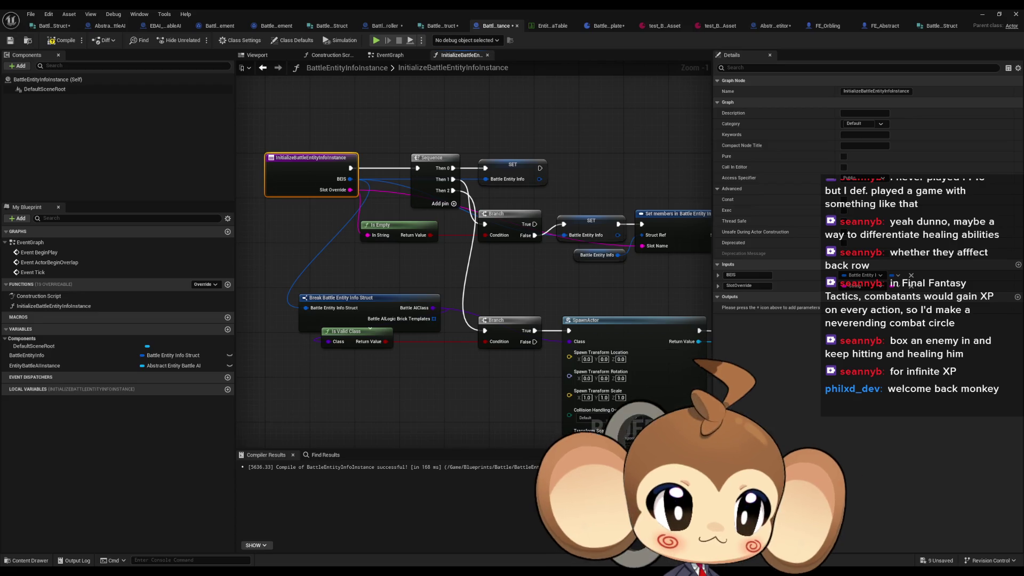
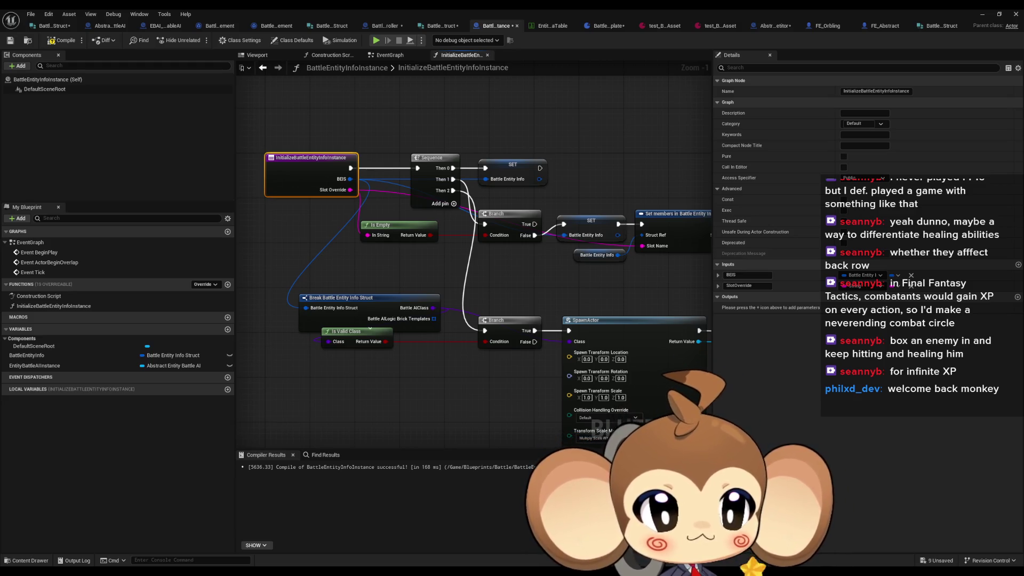
# - Navigate back to the ConstructBattleEntityInstanceFromPreset caller and inspect its entry node's options
pyautogui.hotkey('alt', 'Left')
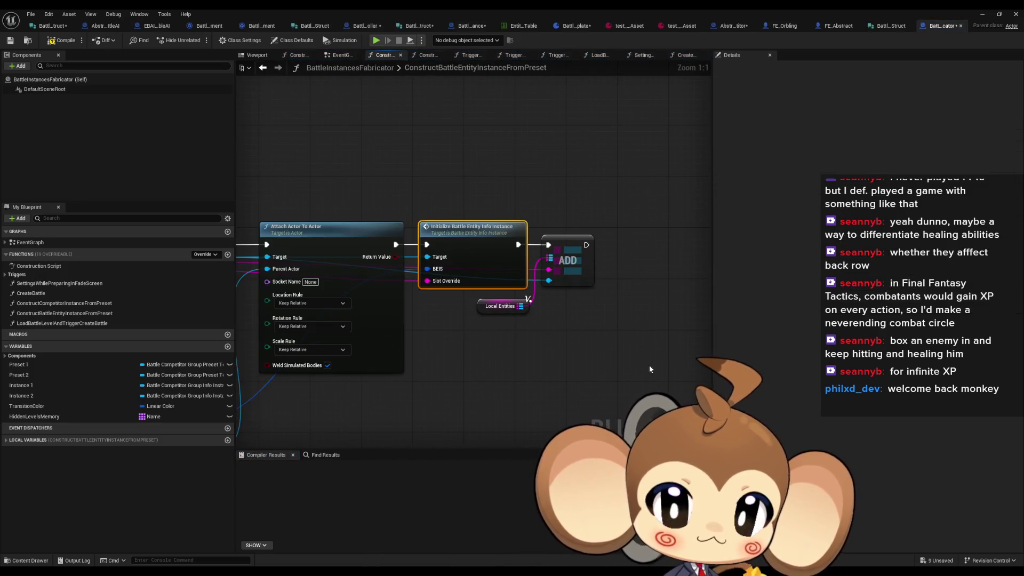
pyautogui.scroll(-5, 463, 290)
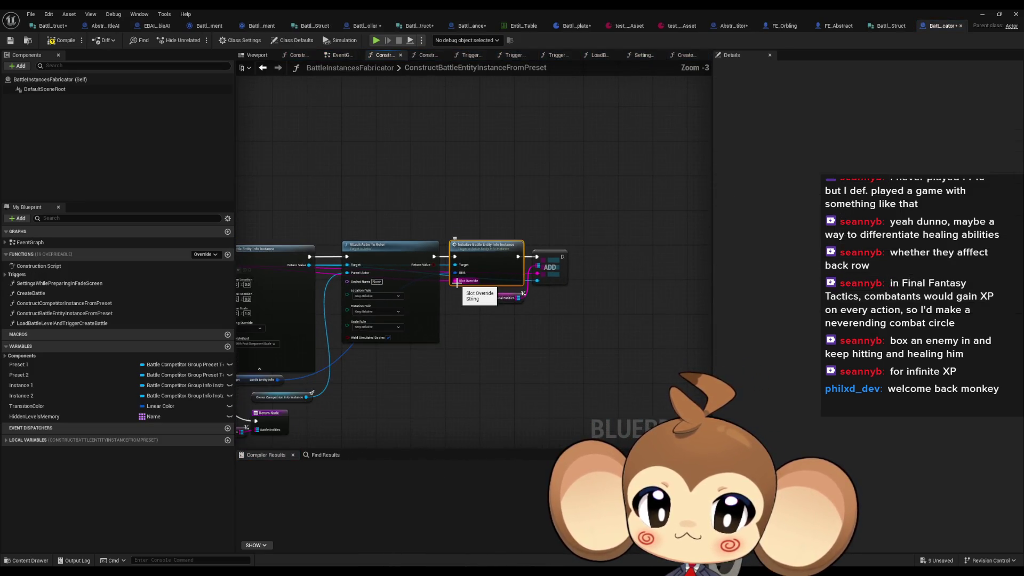
pyautogui.scroll(4, 458, 286)
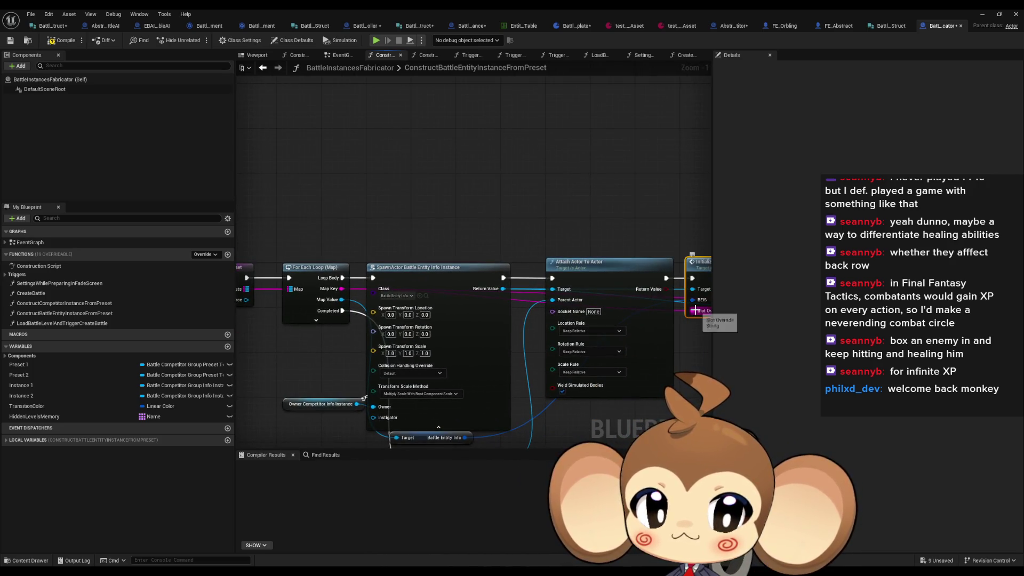
pyautogui.hotkey('alt', 'Left')
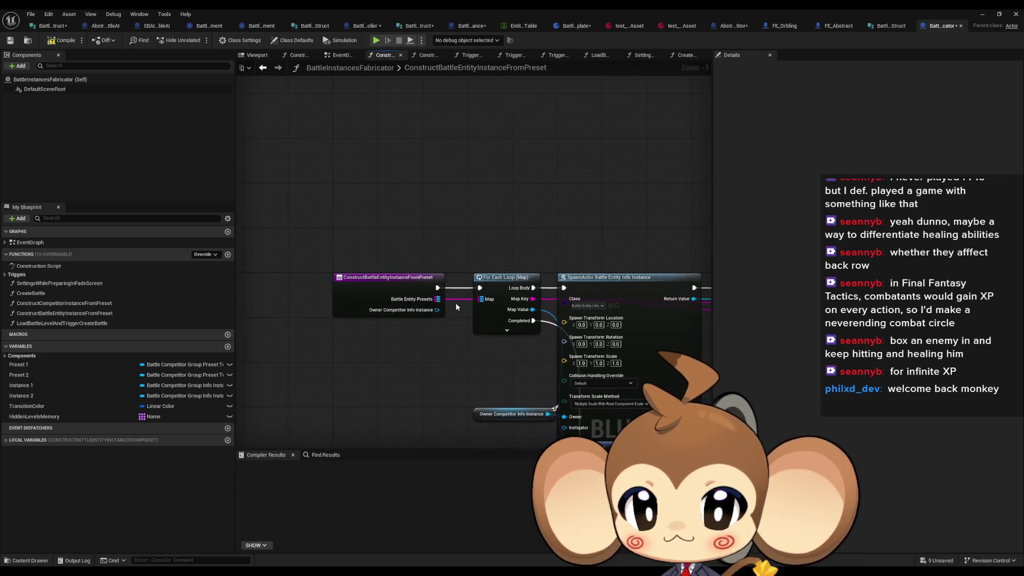
pyautogui.rightClick(379, 298)
pyautogui.click(493, 392)
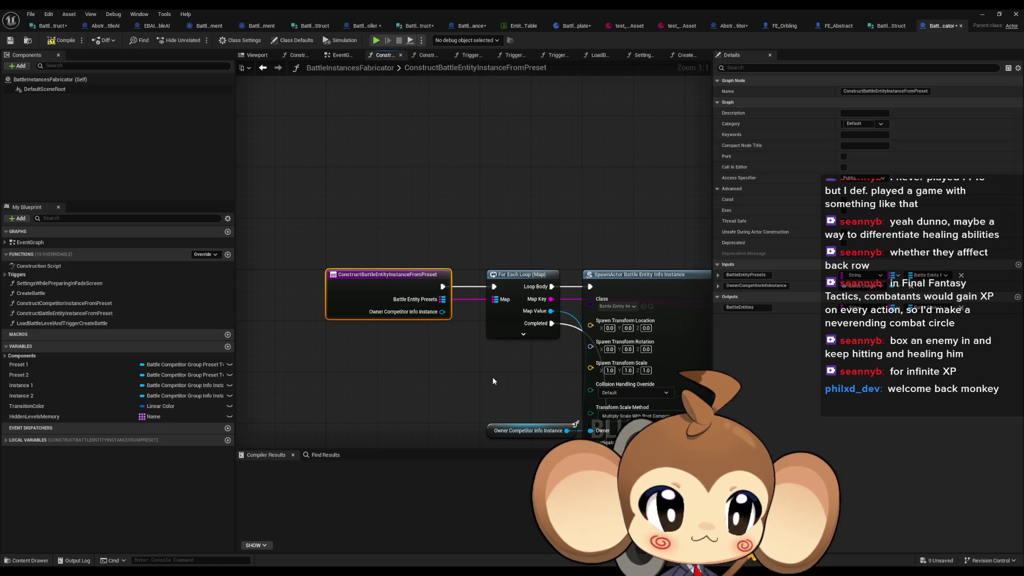
pyautogui.rightClick(375, 297)
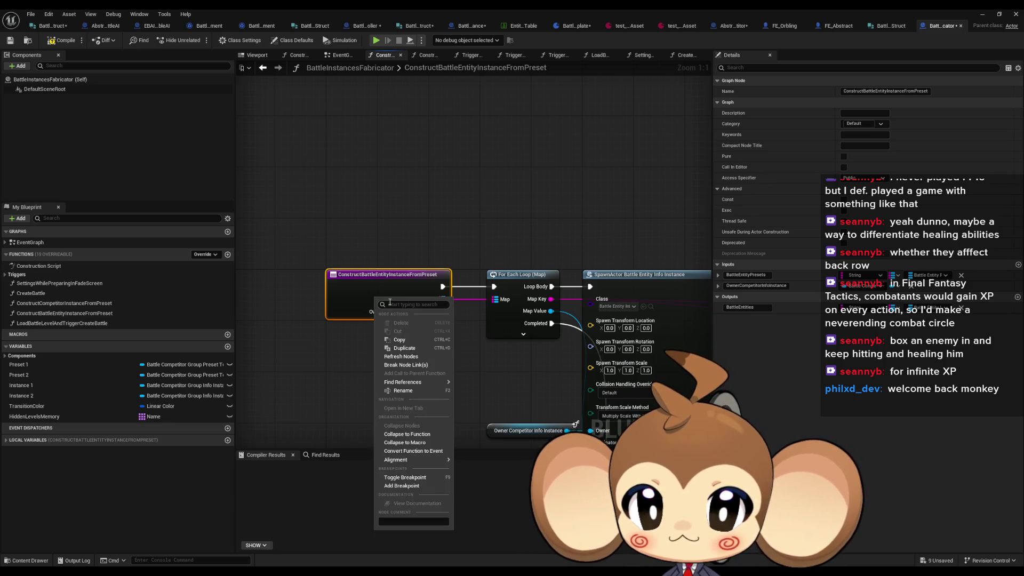
pyautogui.click(318, 343)
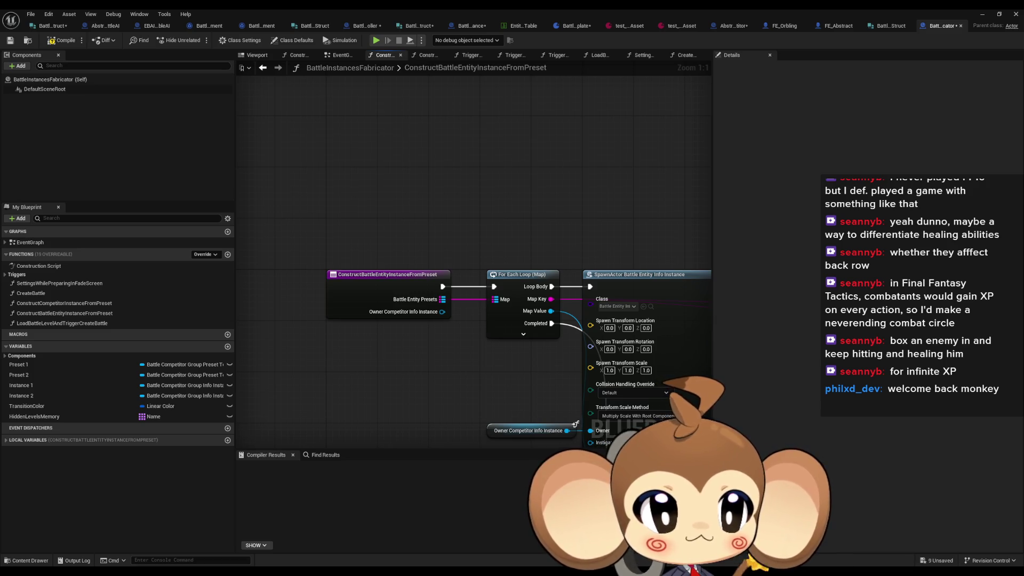
# - Go back to ConstructCompetitorInstanceFromPreset, frame its SpawnActor node, and restore the Blueprint window
pyautogui.hotkey('alt', 'Left')
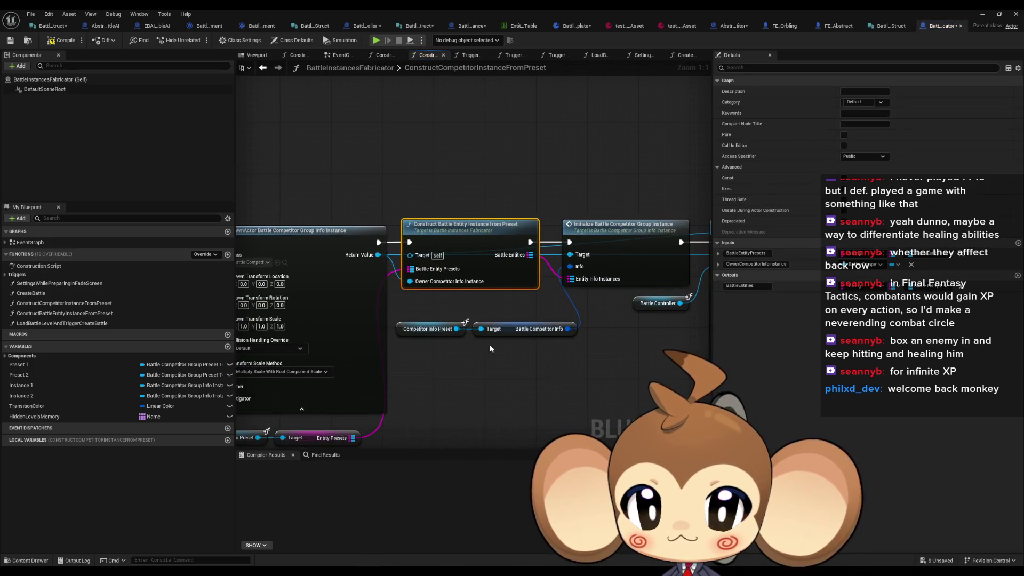
pyautogui.moveTo(495, 404)
pyautogui.mouseDown()
pyautogui.moveTo(456, 407)
pyautogui.moveTo(311, 376)
pyautogui.moveTo(378, 401)
pyautogui.mouseUp()
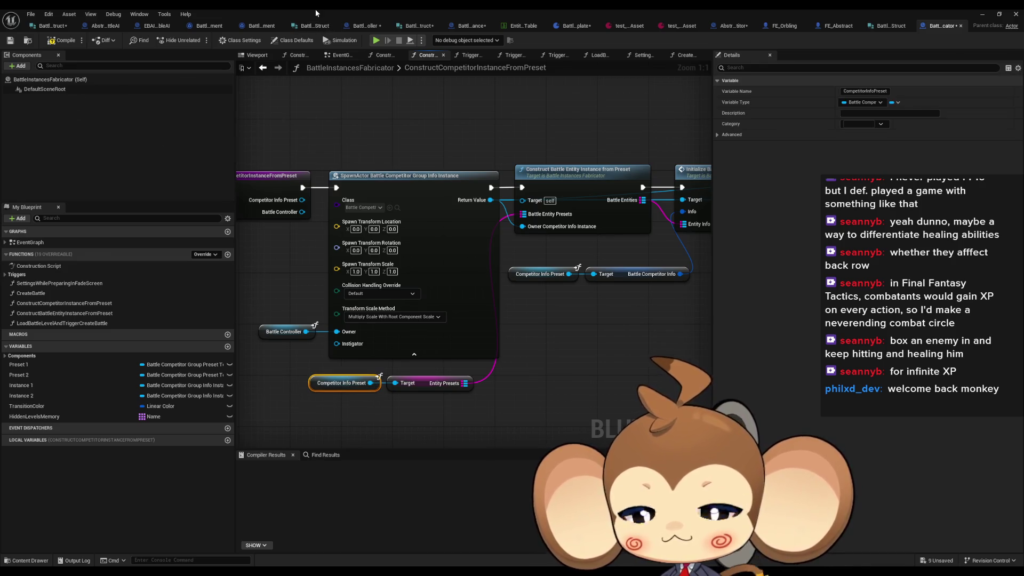
pyautogui.doubleClick(316, 8)
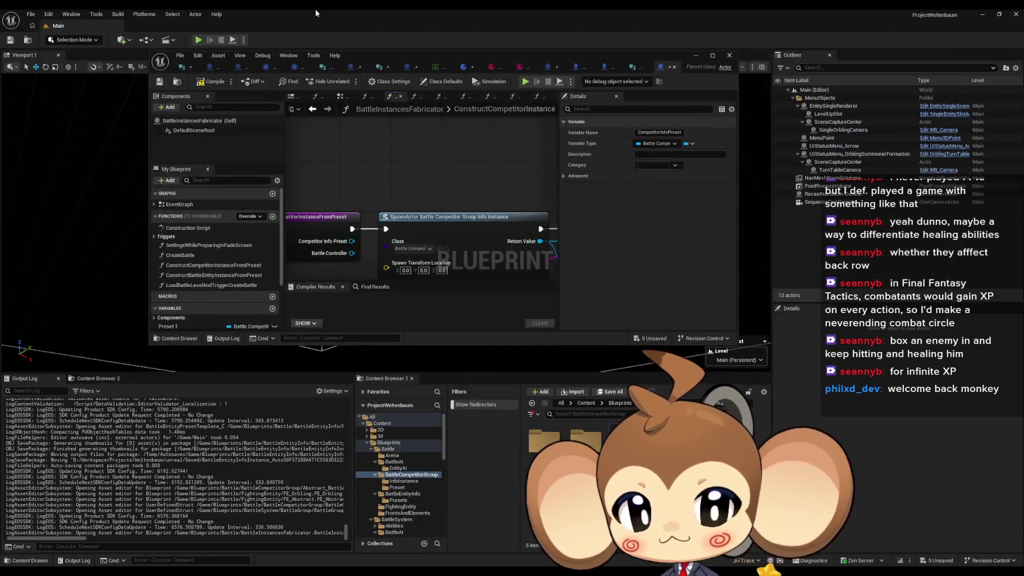
# - Compile and save BattleCompetitorGroupPresetTemplate, check its preset data asset, and inspect EntityPresets
pyautogui.doubleClick(585, 442)
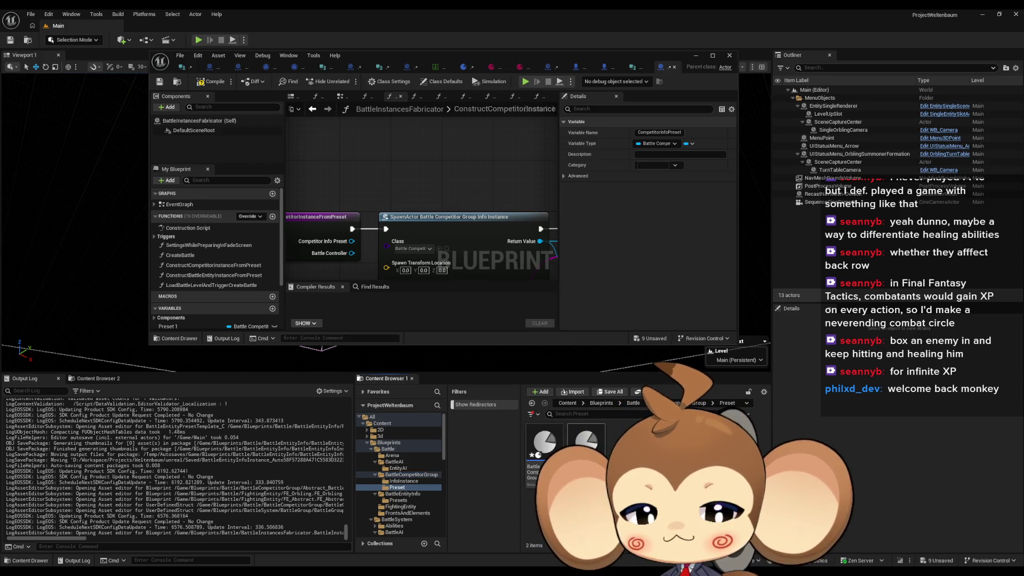
pyautogui.doubleClick(544, 443)
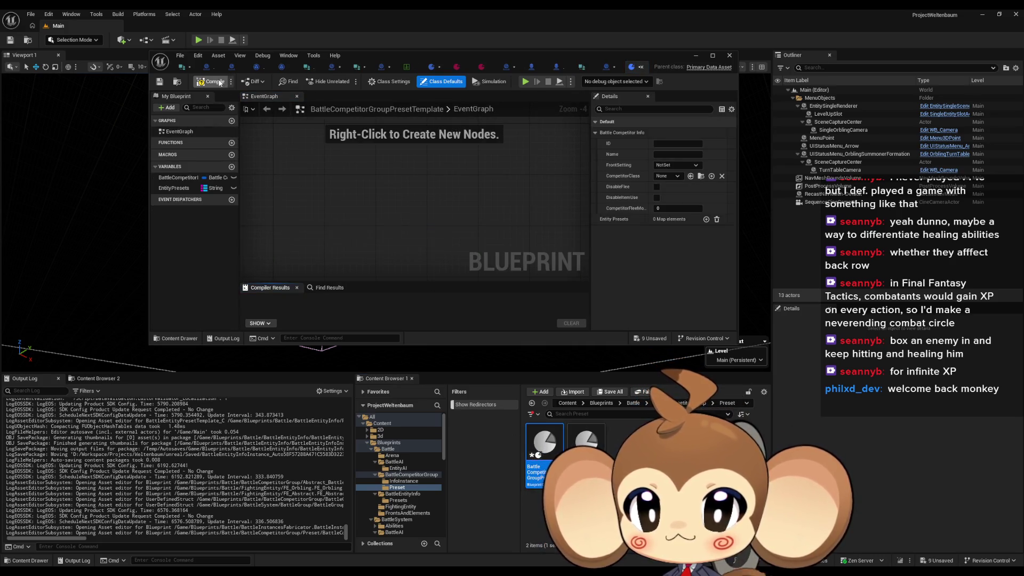
pyautogui.hotkey('ctrl', 's')
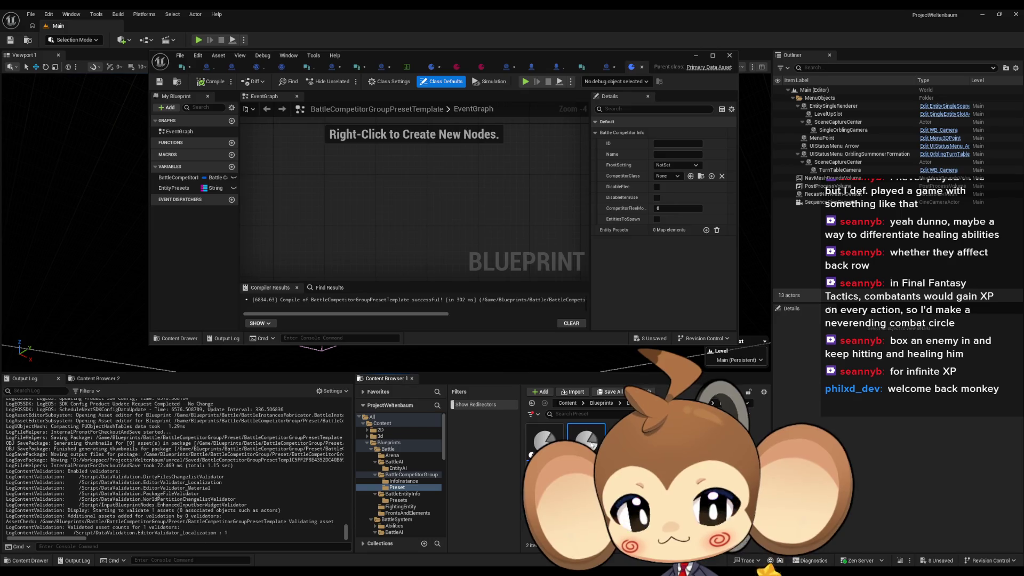
pyautogui.doubleClick(590, 442)
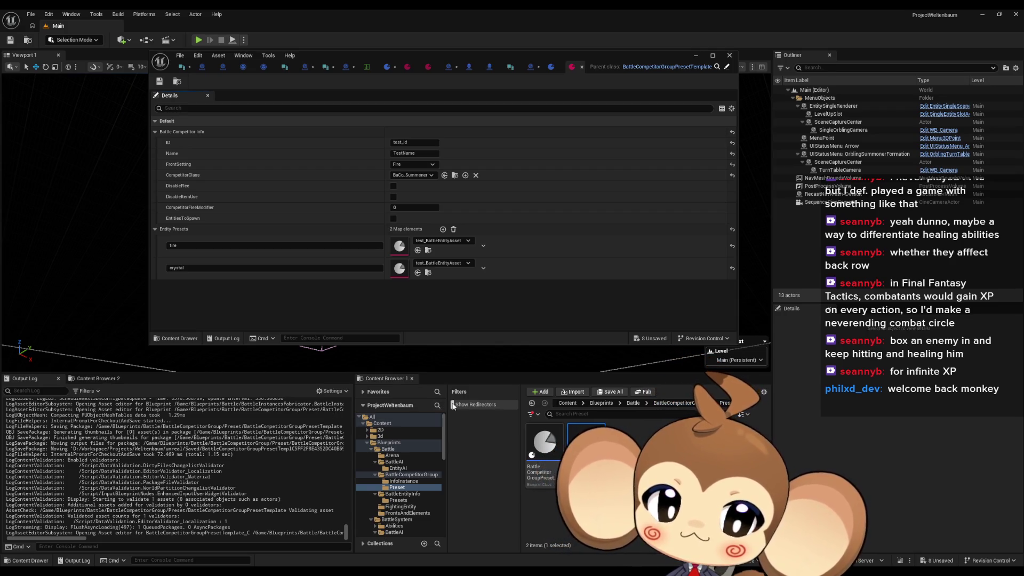
pyautogui.doubleClick(535, 455)
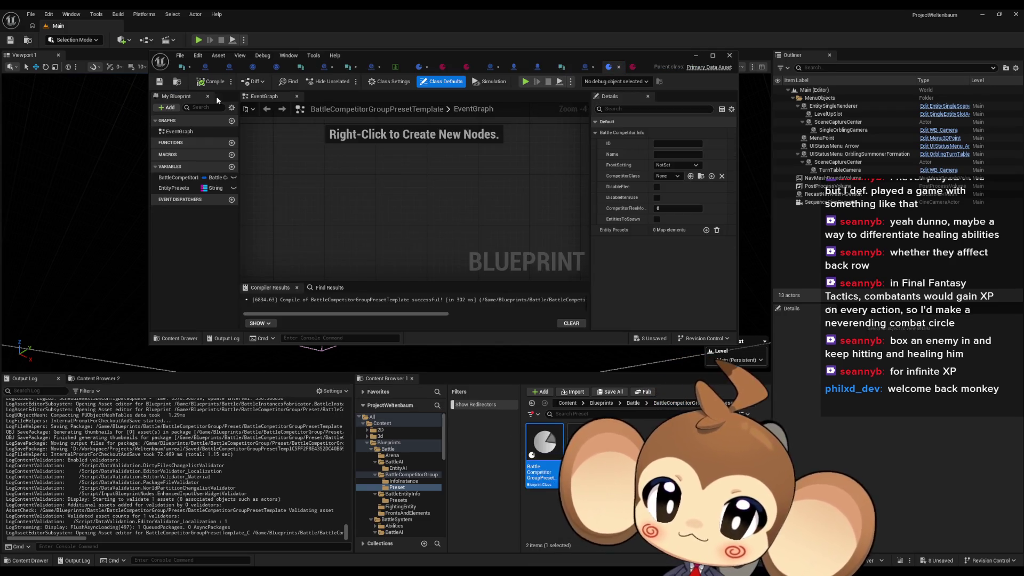
pyautogui.click(176, 188)
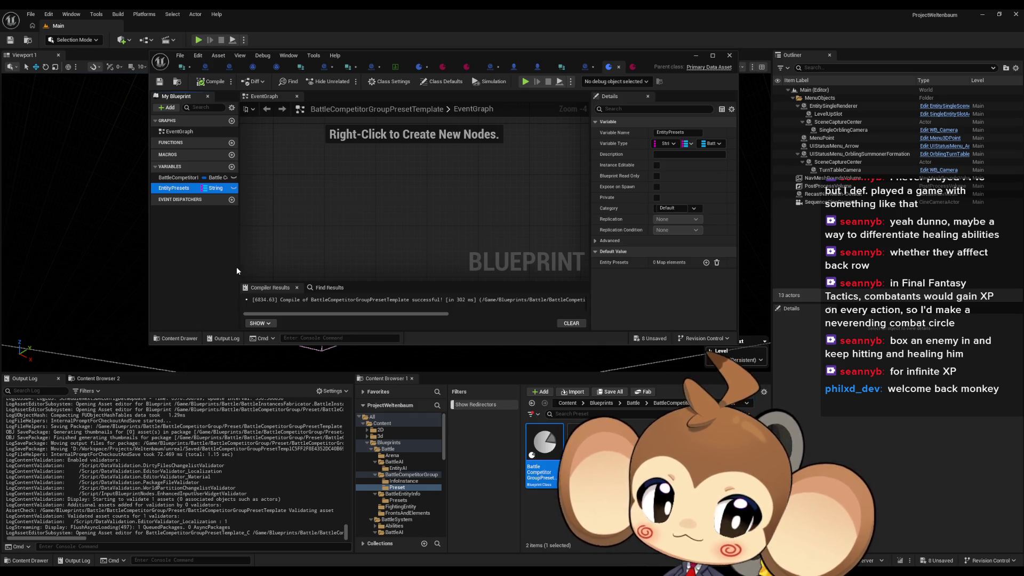
# - Open the BattleCompetitorGroupInfoInstance blueprint from the InfoInstance folder and compile it
pyautogui.click(665, 407)
pyautogui.click(666, 407)
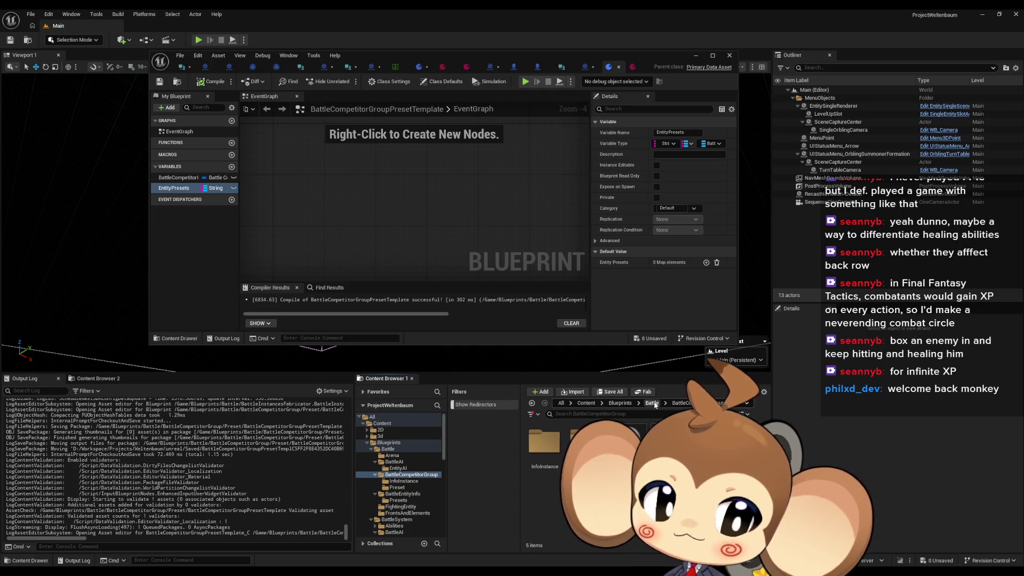
pyautogui.click(549, 443)
pyautogui.doubleClick(546, 443)
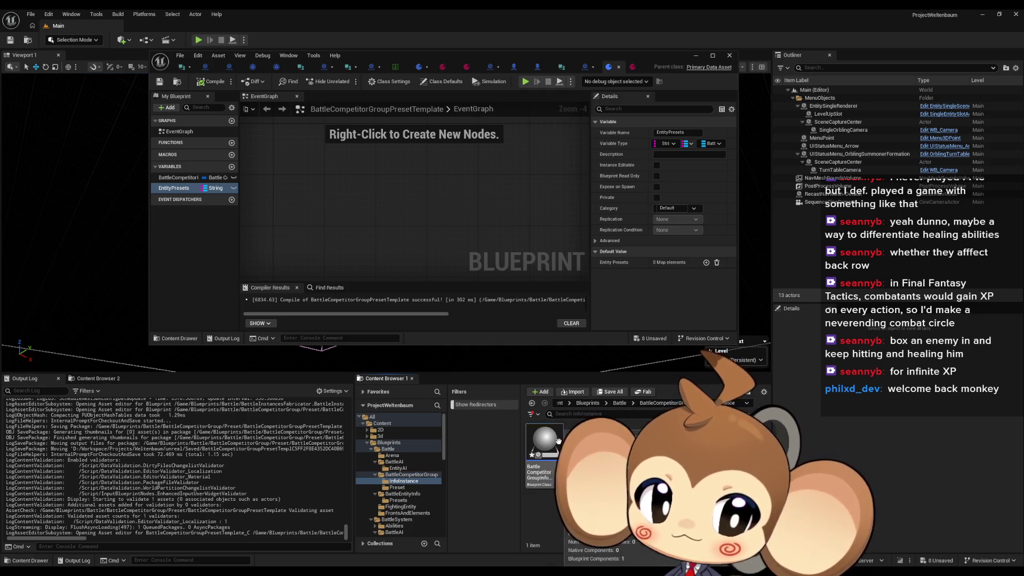
pyautogui.doubleClick(559, 441)
pyautogui.click(159, 81)
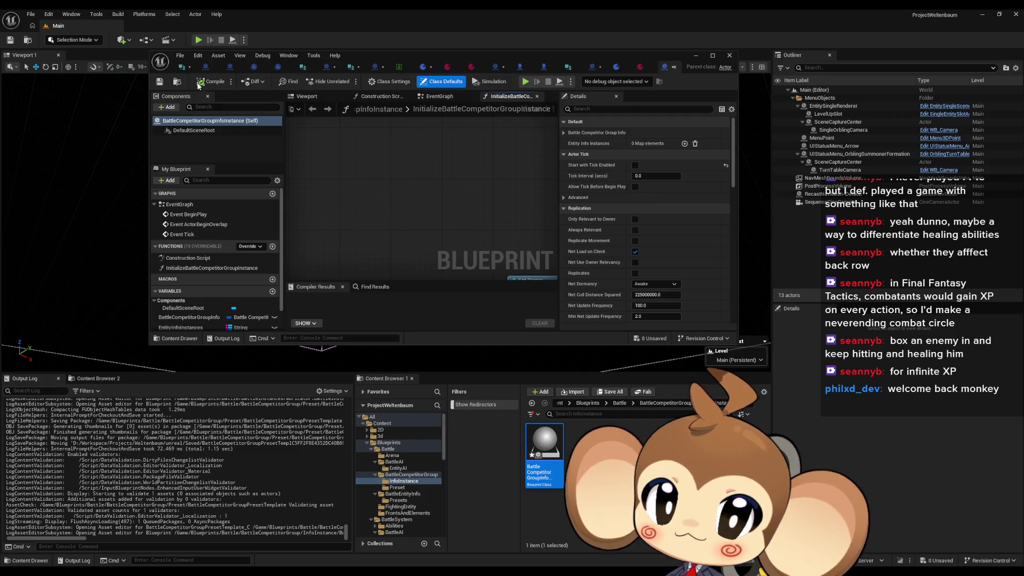
# - Check the EntityInfoInstances variable's reference options, then maximize the BattleCompetitorGroupInfoInstance editor
pyautogui.scroll(-2, 211, 278)
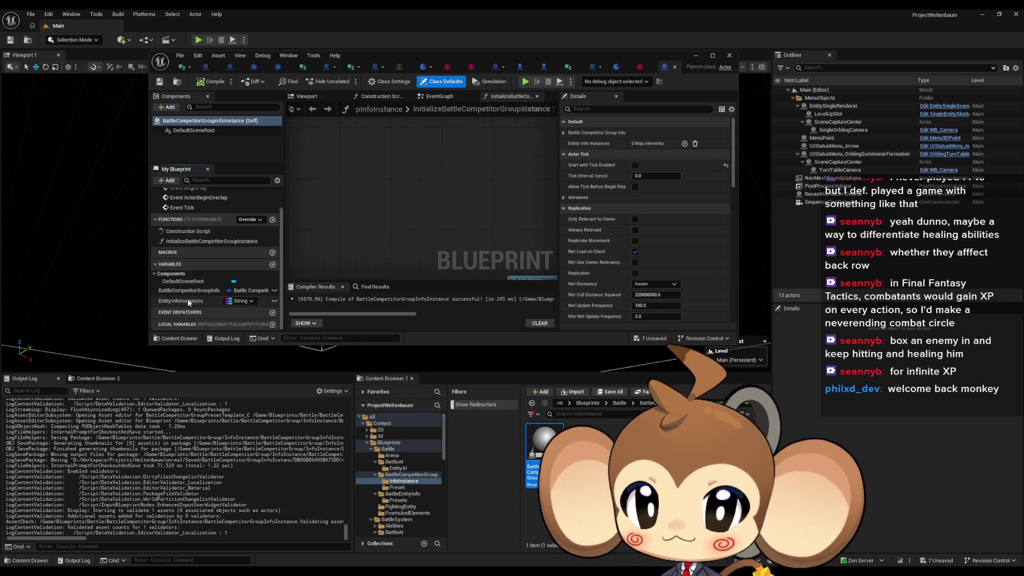
pyautogui.rightClick(191, 300)
pyautogui.moveTo(245, 327)
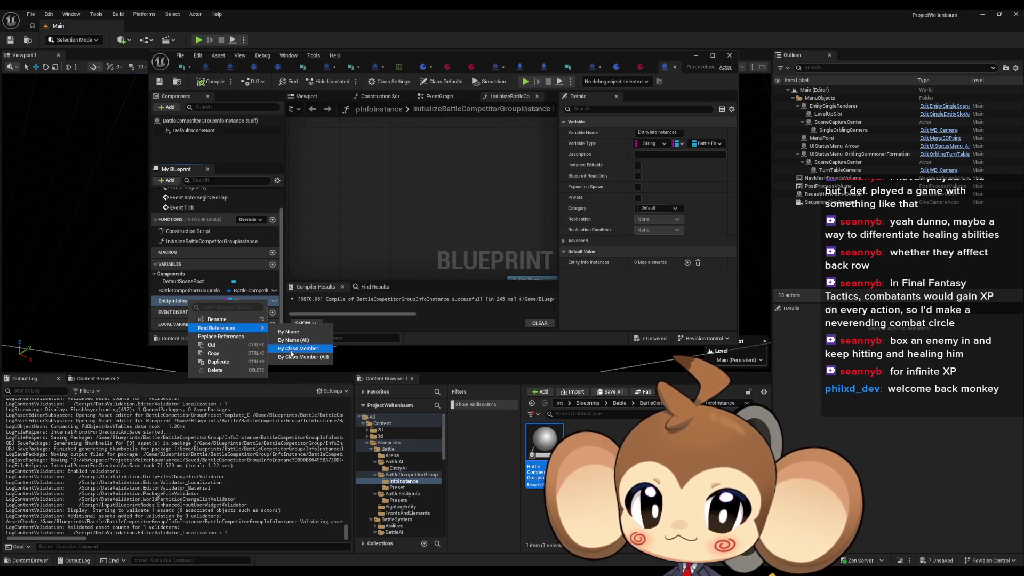
pyautogui.press('Escape')
pyautogui.doubleClick(373, 59)
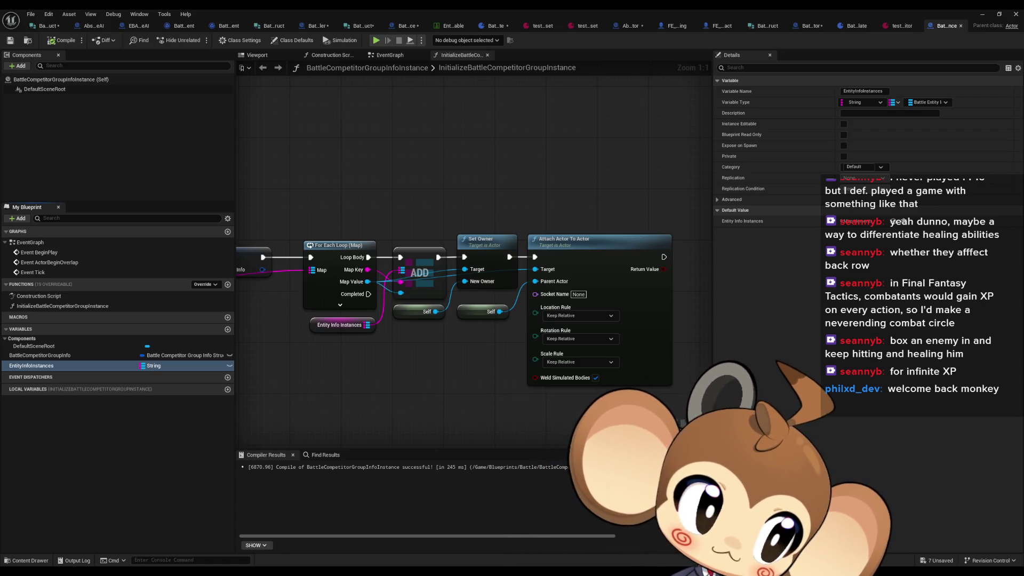
# - Pan through the InitializeBattleCompetitorGroupInstance graph from its start to Attach Actor To Actor
pyautogui.hotkey('ctrl', 'Tab')
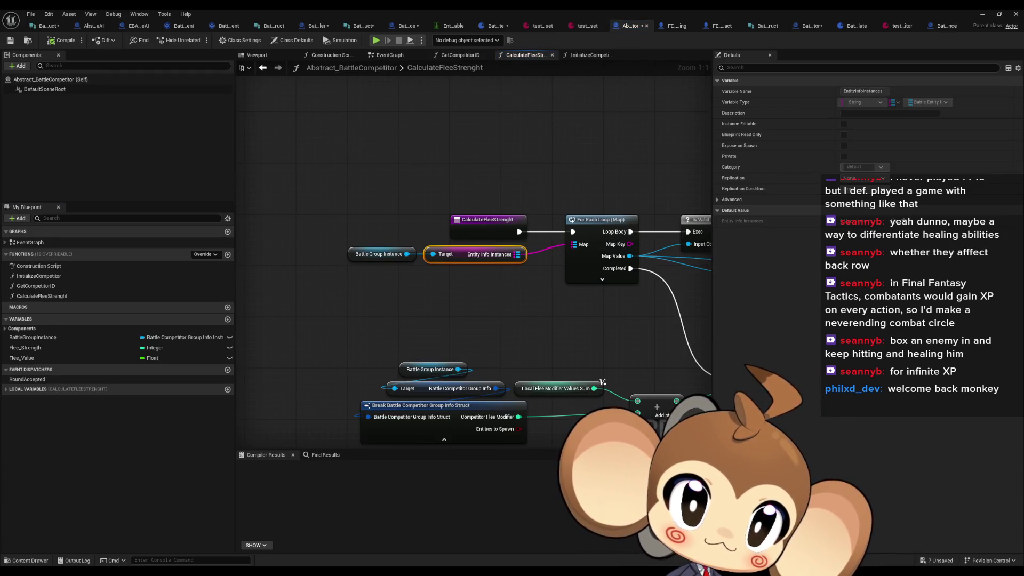
pyautogui.hotkey('ctrl', 'Tab')
pyautogui.moveTo(580, 316)
pyautogui.mouseDown()
pyautogui.moveTo(683, 328)
pyautogui.moveTo(500, 330)
pyautogui.mouseUp()
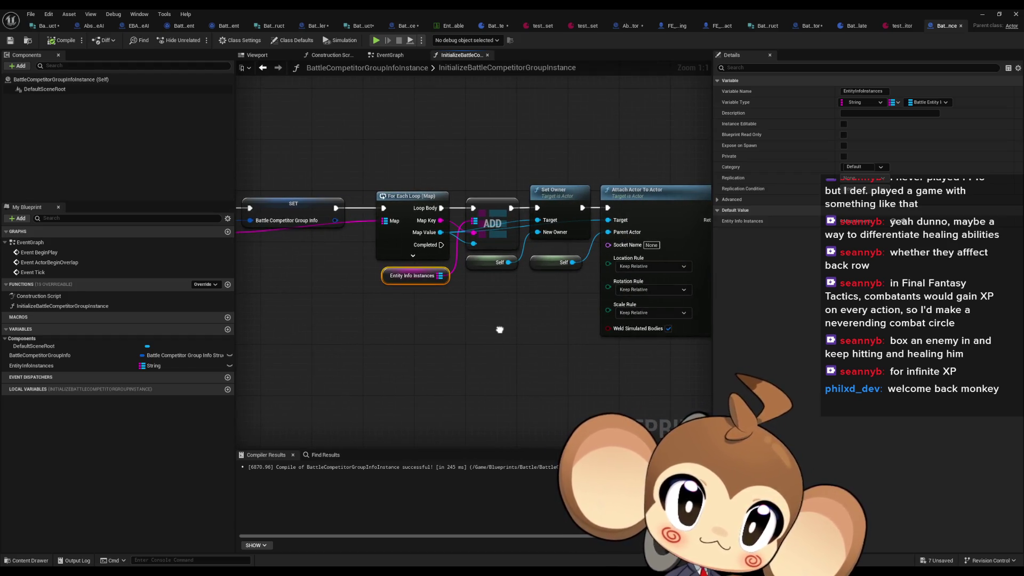
pyautogui.moveTo(500, 330)
pyautogui.mouseDown()
pyautogui.moveTo(379, 334)
pyautogui.moveTo(602, 327)
pyautogui.mouseUp()
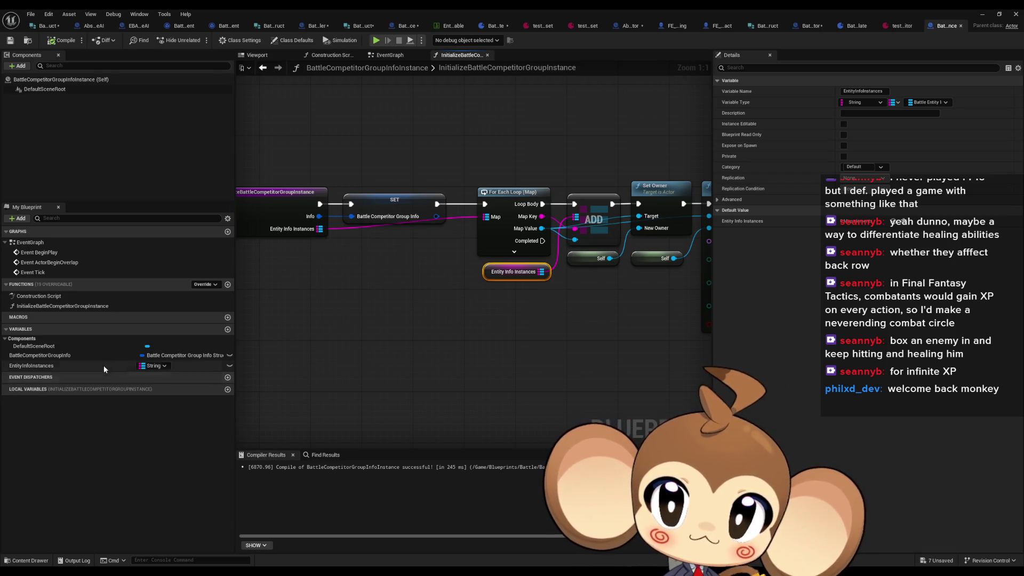
pyautogui.click(414, 324)
pyautogui.moveTo(414, 323); pyautogui.dragTo(434, 337)
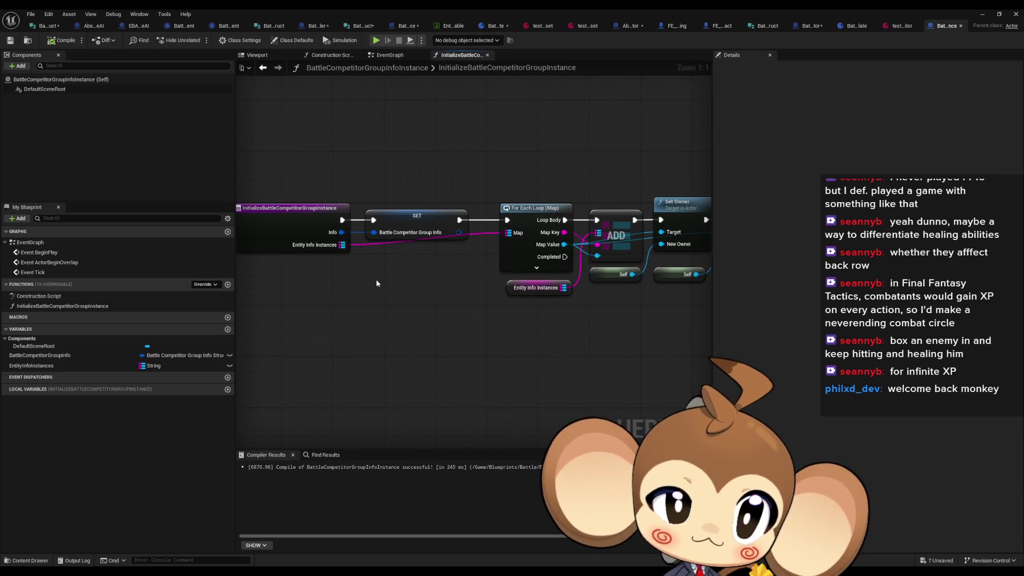
pyautogui.moveTo(444, 277)
pyautogui.mouseDown()
pyautogui.moveTo(404, 283)
pyautogui.moveTo(414, 279)
pyautogui.mouseUp()
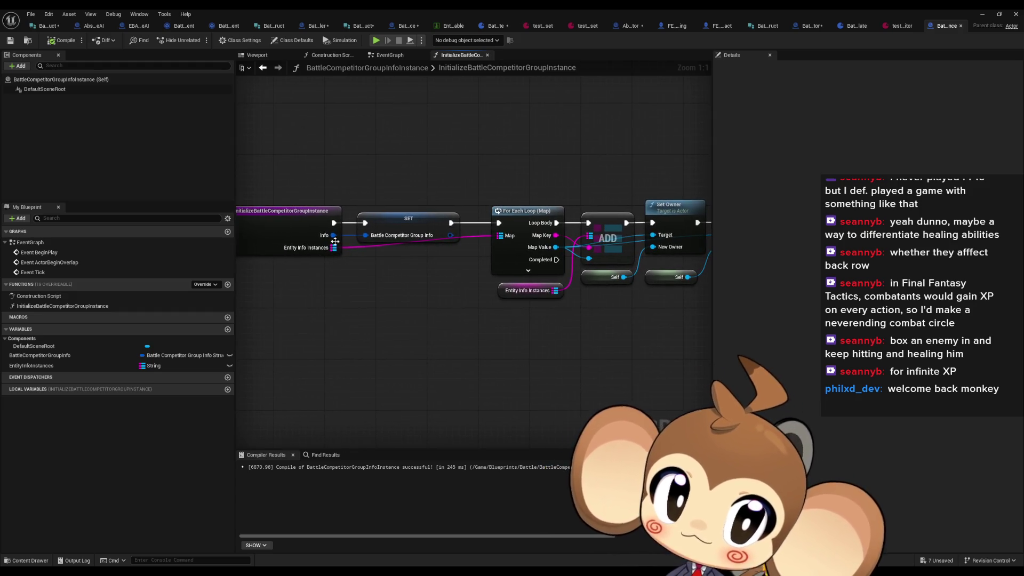
# - List all references to InitializeBattleCompetitorGroupInstance by class member, then return to BattleInstancesFabricator
pyautogui.rightClick(287, 229)
pyautogui.moveTo(330, 313)
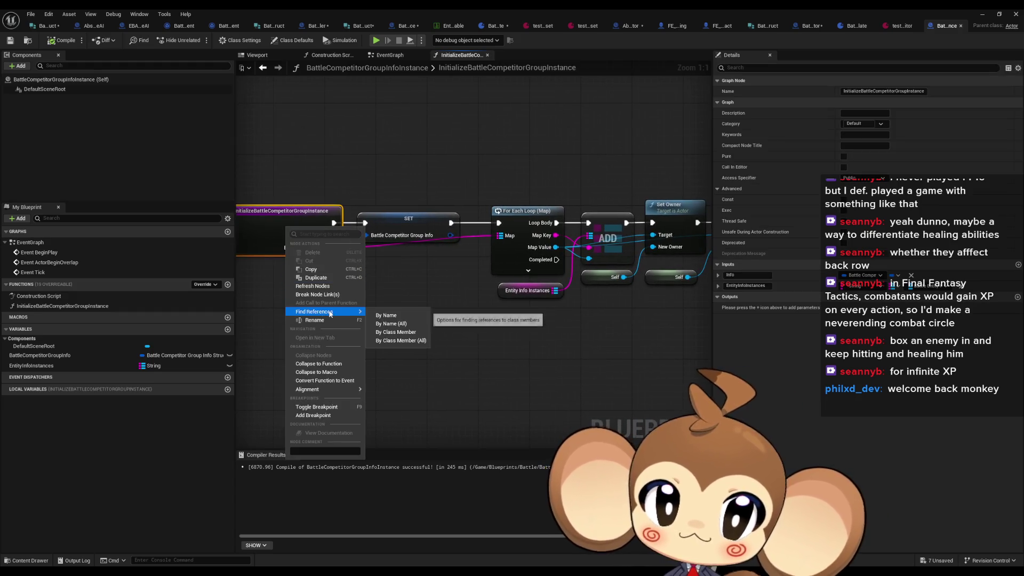
pyautogui.click(398, 341)
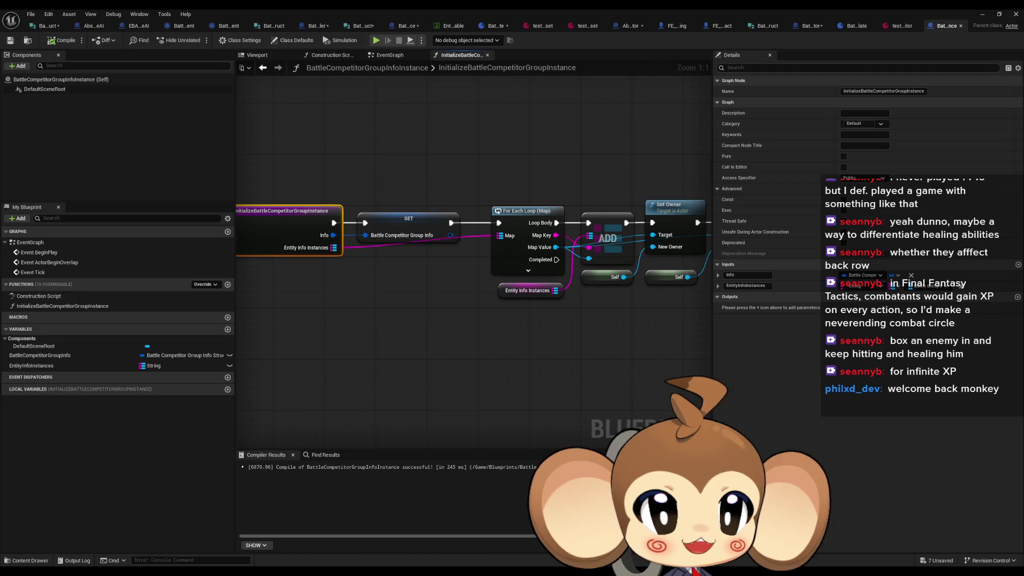
pyautogui.hotkey('alt', 'Left')
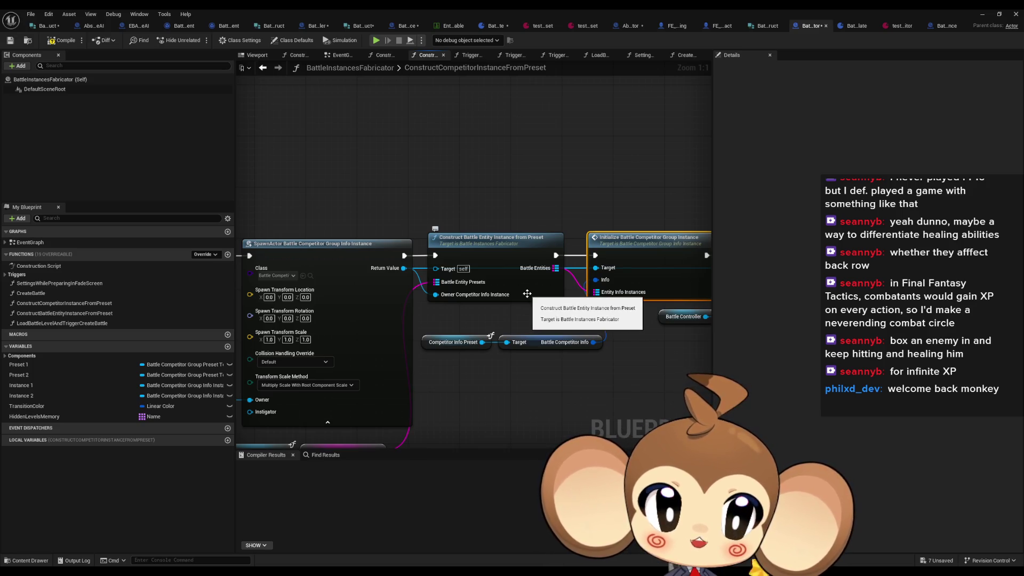
# - Review the ConstructBattleEntityInstanceFromPreset and ConstructCompetitorInstanceFromPreset graphs in BattleInstancesFabricator
pyautogui.doubleClick(527, 294)
pyautogui.moveTo(538, 375); pyautogui.dragTo(372, 338)
pyautogui.moveTo(490, 331)
pyautogui.mouseDown()
pyautogui.moveTo(372, 315)
pyautogui.moveTo(521, 323)
pyautogui.moveTo(208, 311)
pyautogui.mouseUp()
pyautogui.moveTo(569, 261); pyautogui.dragTo(286, 143)
pyautogui.click(263, 69)
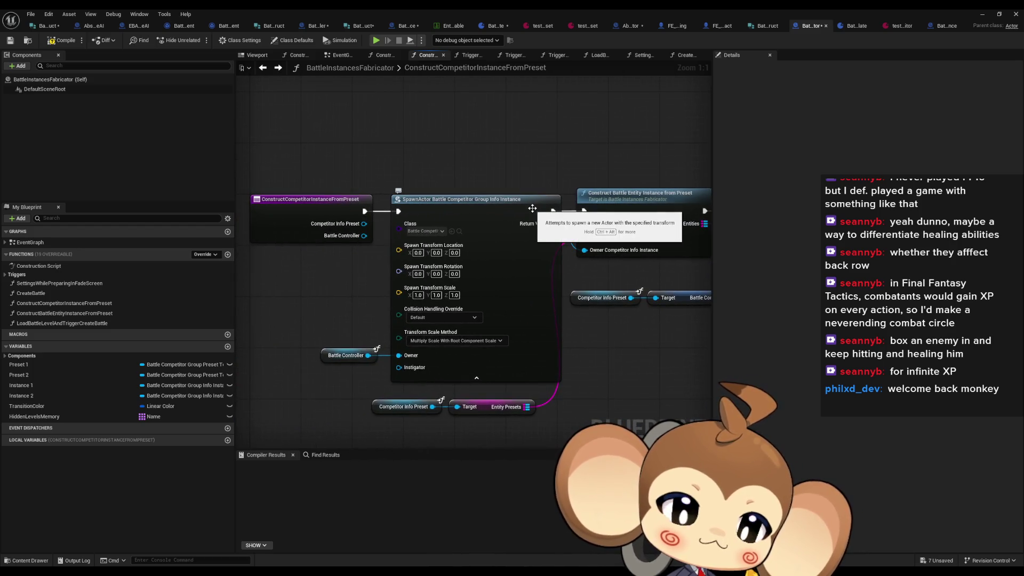
pyautogui.moveTo(536, 427); pyautogui.dragTo(393, 403)
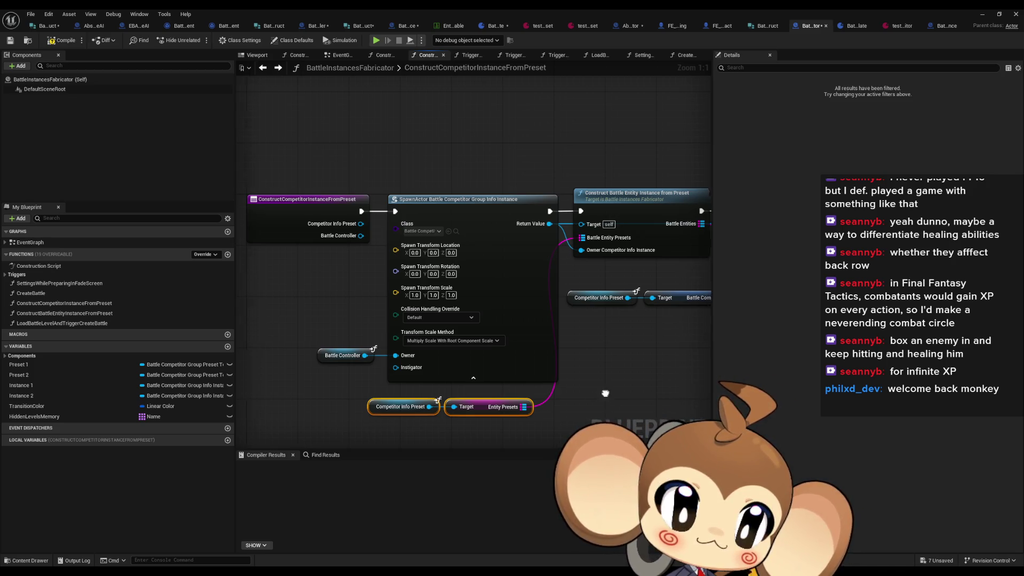
pyautogui.moveTo(506, 385); pyautogui.dragTo(421, 382)
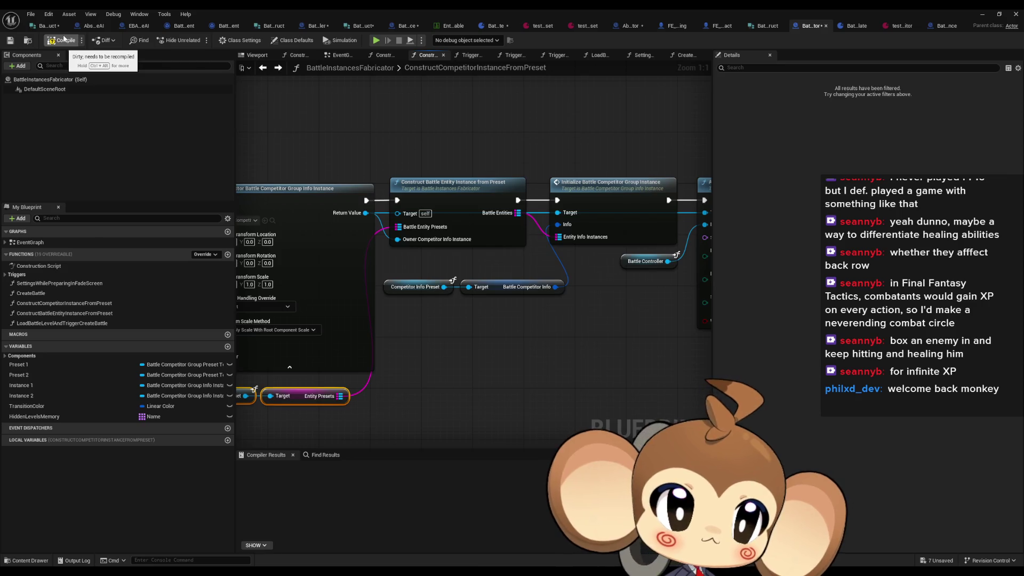
# - Delete the EntitiesToSpawn member from BattleCompetitorGroupInfoStruct, save it, and return to the fabricator
pyautogui.click(42, 28)
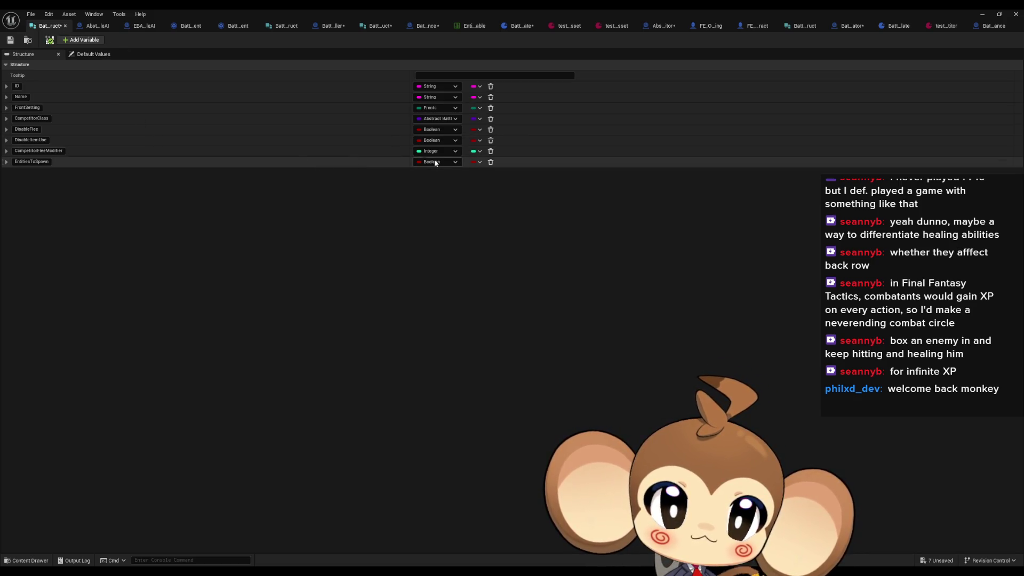
pyautogui.click(490, 163)
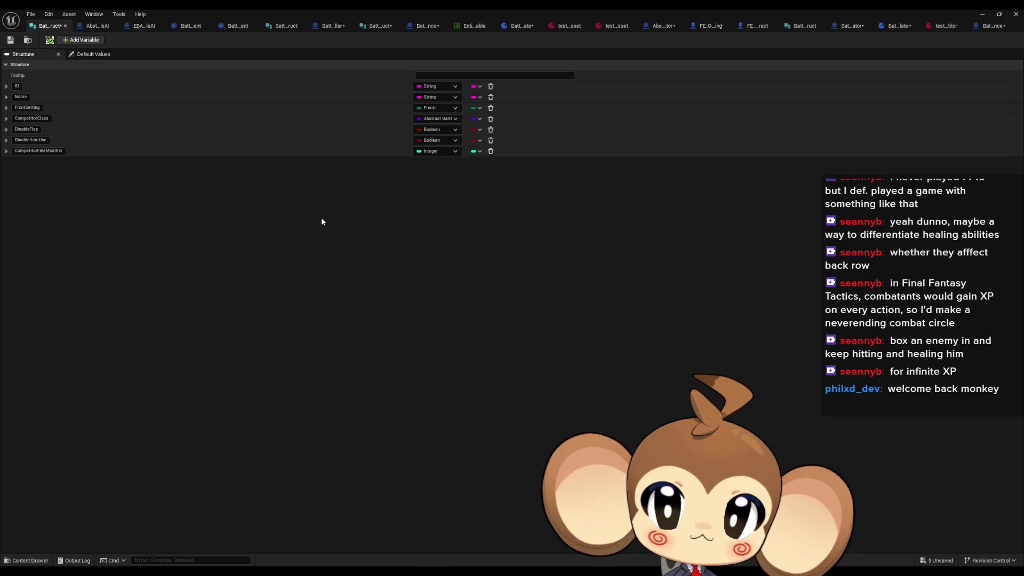
pyautogui.click(10, 41)
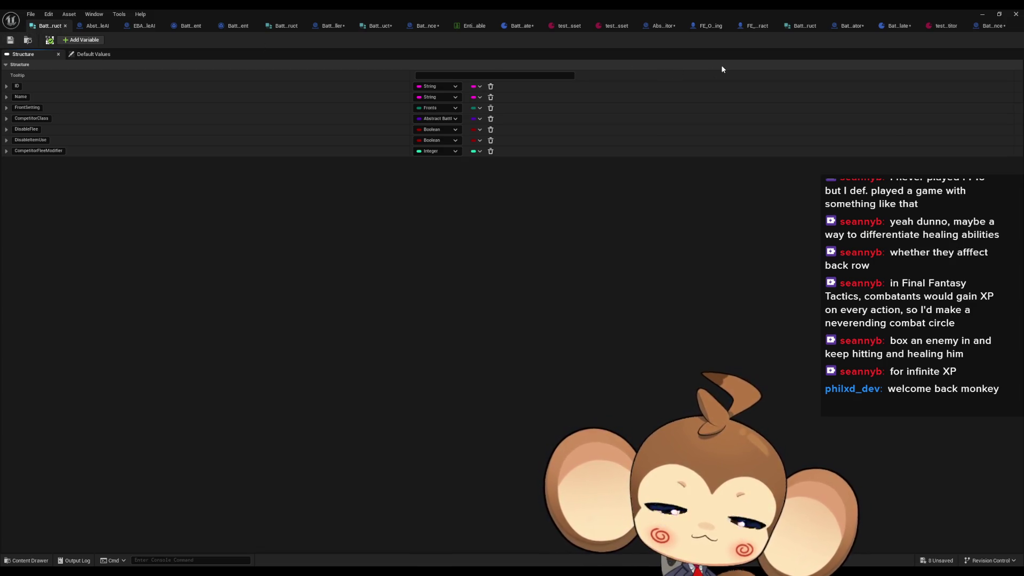
pyautogui.click(848, 26)
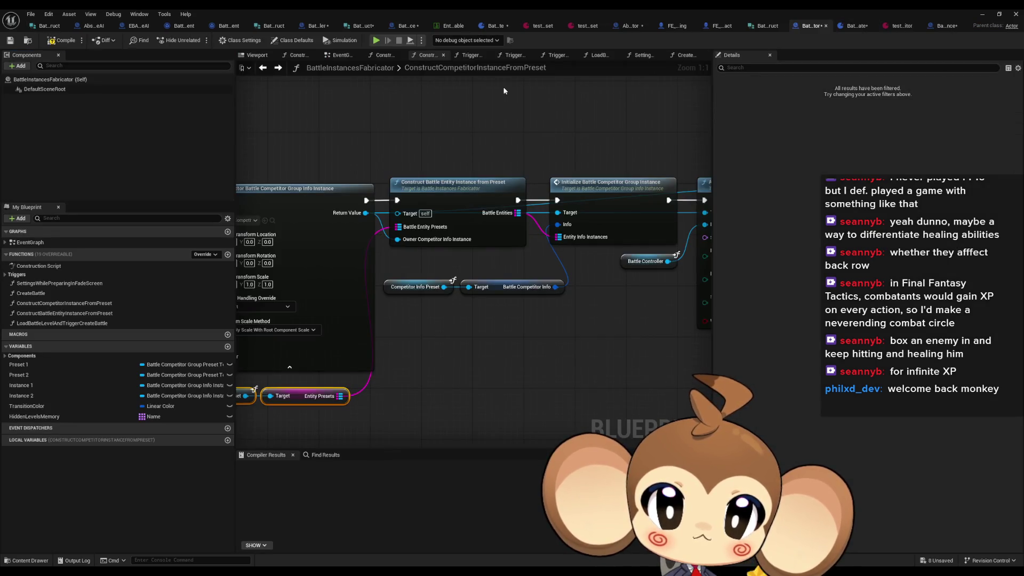
# - Compile BattleInstancesFabricator, glance at the preset template tab, and return to ConstructCompetitorInstanceFromPreset's entry node
pyautogui.click(62, 41)
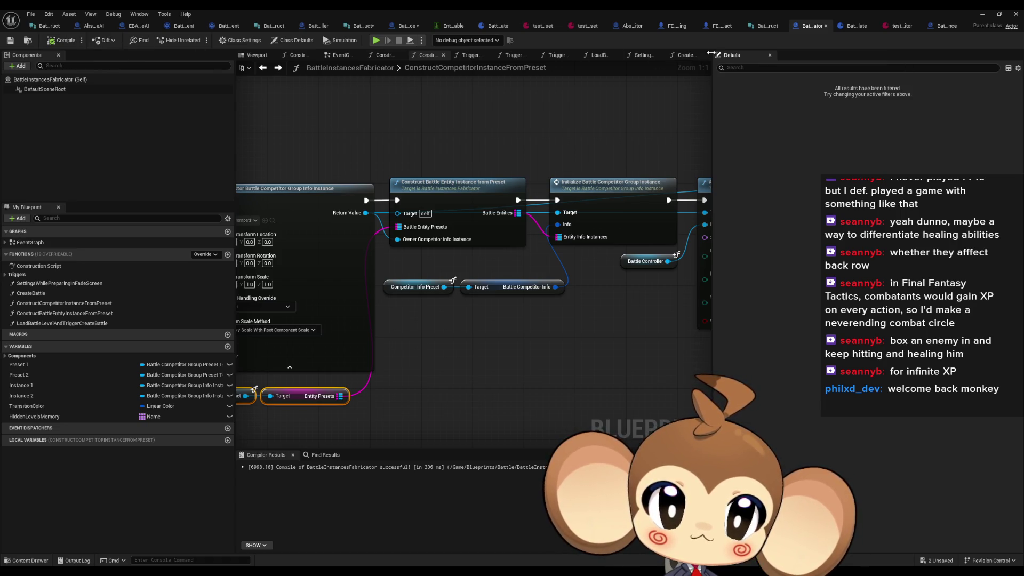
pyautogui.moveTo(530, 198); pyautogui.dragTo(615, 193)
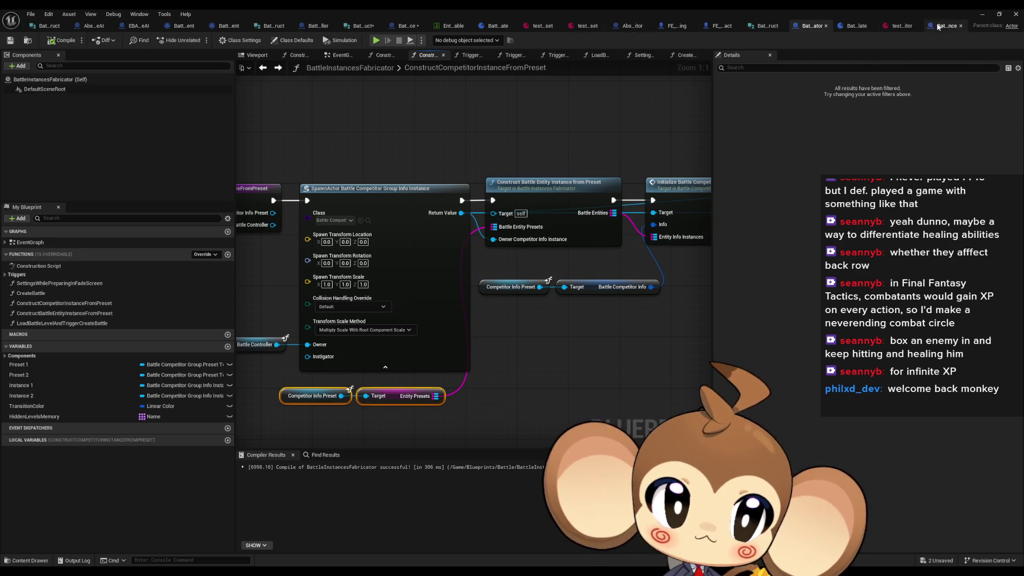
pyautogui.click(854, 26)
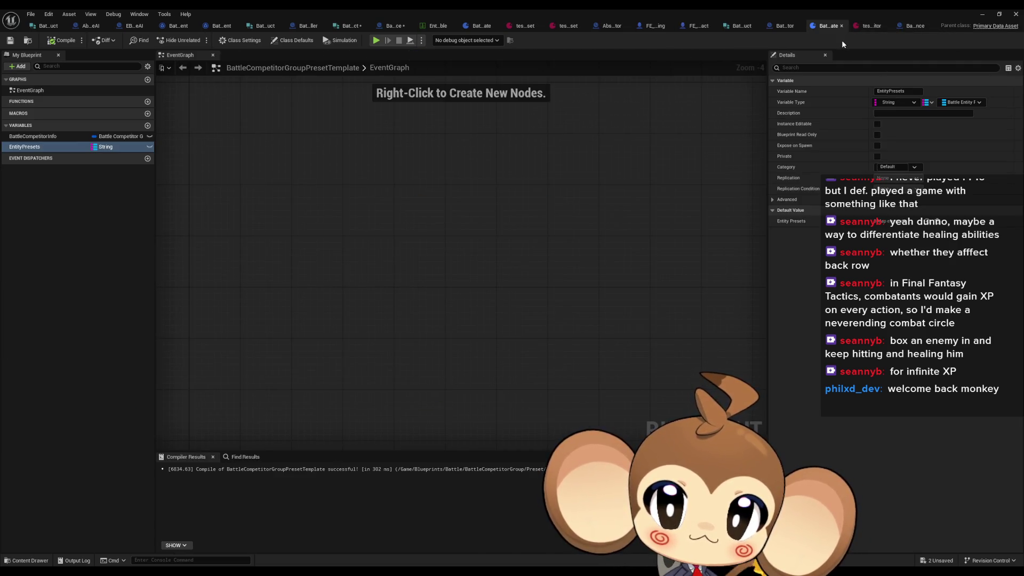
pyautogui.click(780, 26)
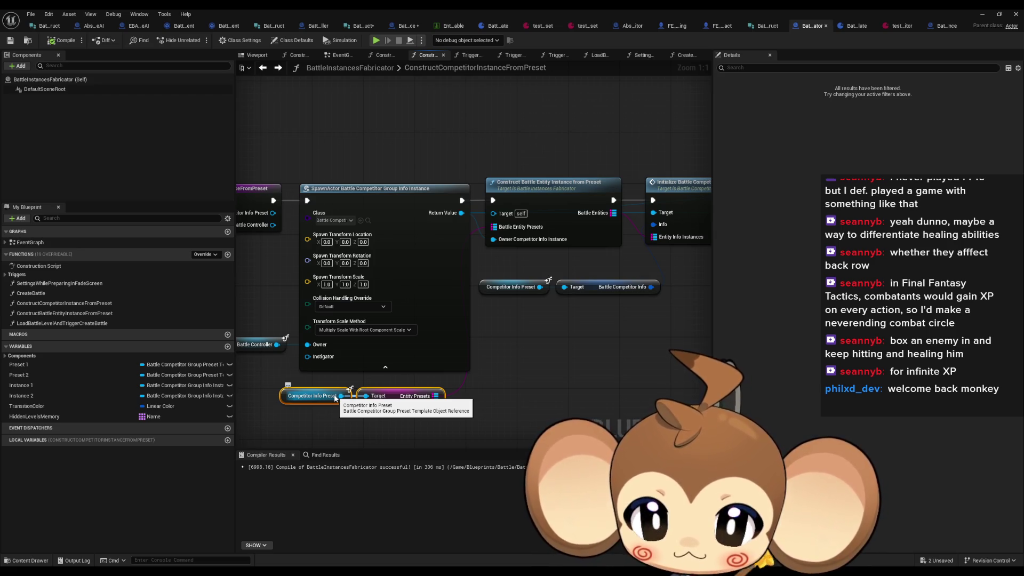
pyautogui.moveTo(376, 318); pyautogui.dragTo(490, 324)
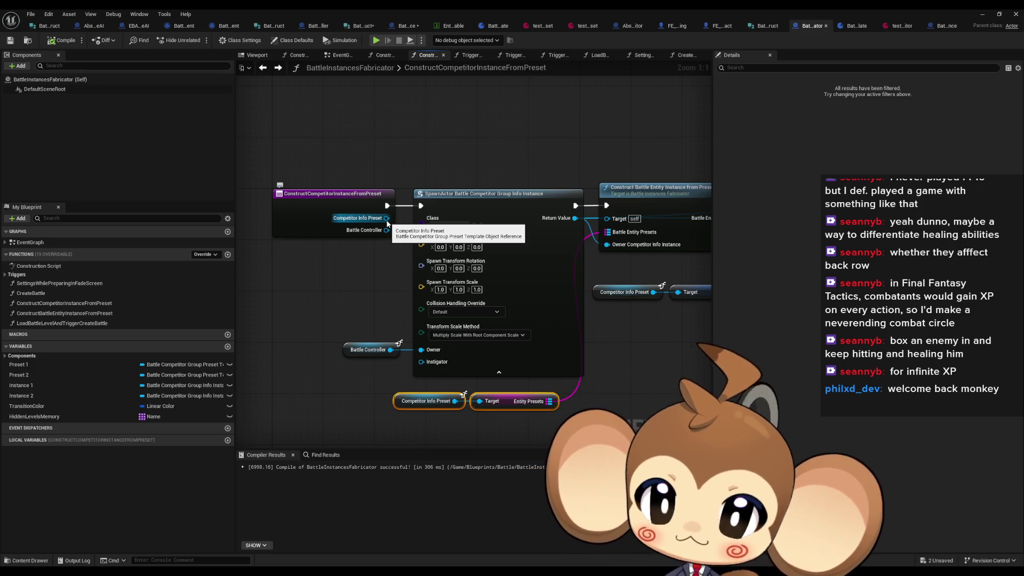
pyautogui.rightClick(325, 201)
# - Find all references to ConstructCompetitorInstanceFromPreset and jump to its call in CreateBattle
pyautogui.moveTo(369, 286)
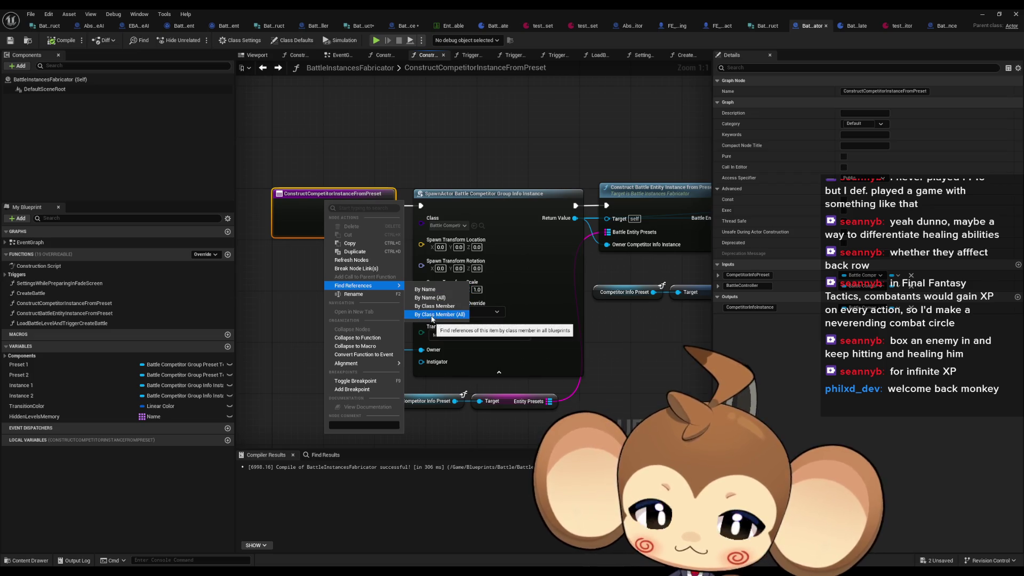
pyautogui.click(436, 308)
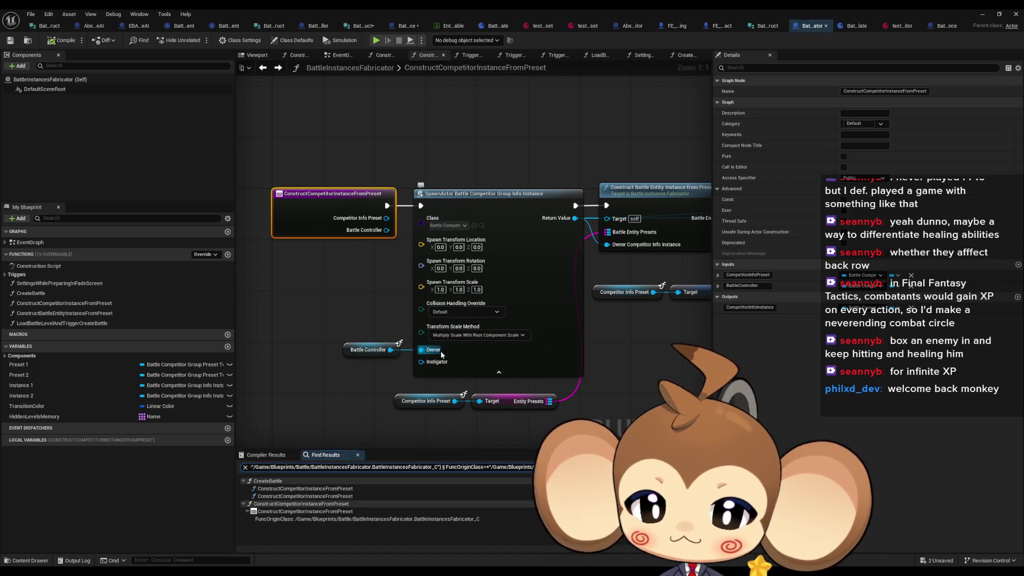
pyautogui.click(305, 488)
pyautogui.scroll(-1, 373, 267)
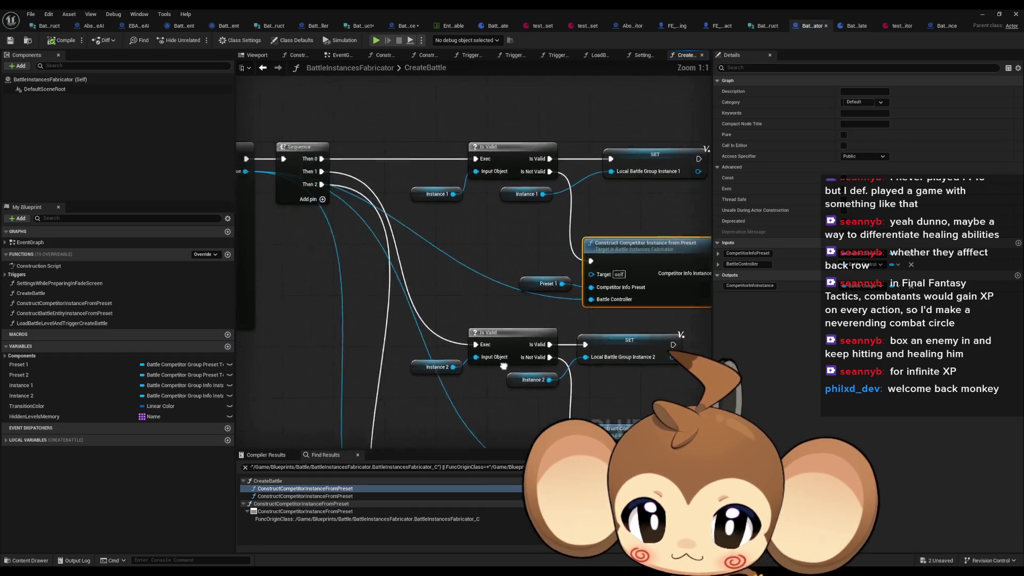
pyautogui.moveTo(374, 266)
pyautogui.mouseDown()
pyautogui.moveTo(449, 327)
pyautogui.moveTo(409, 317)
pyautogui.mouseUp()
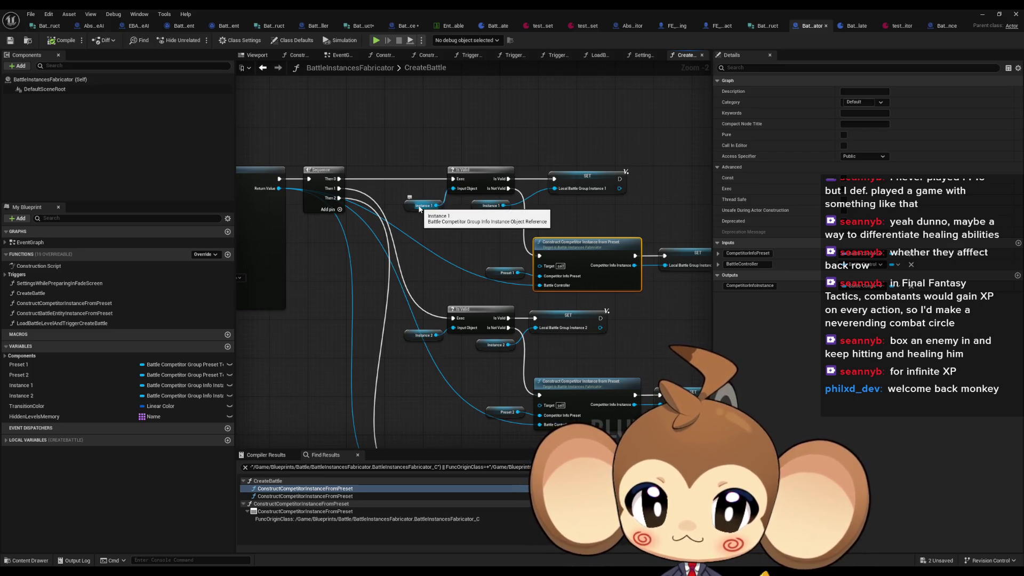
# - Frame both Construct Competitor calls in CreateBattle, then bring the BattleEntityInfoInstance blueprint forward
pyautogui.moveTo(575, 148); pyautogui.dragTo(617, 193)
pyautogui.moveTo(617, 193); pyautogui.dragTo(499, 201)
pyautogui.click(476, 256)
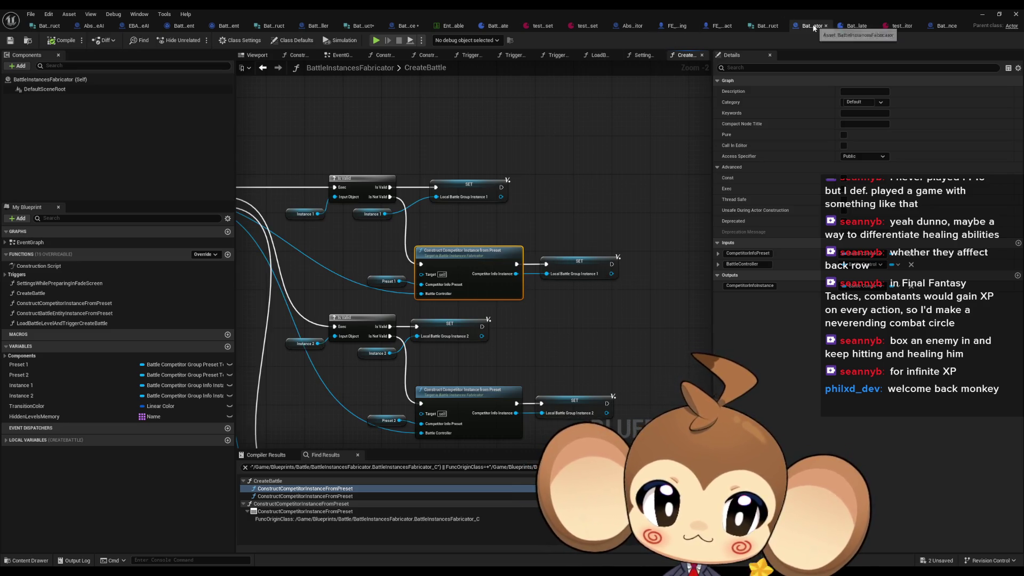
pyautogui.moveTo(815, 27); pyautogui.dragTo(48, 26)
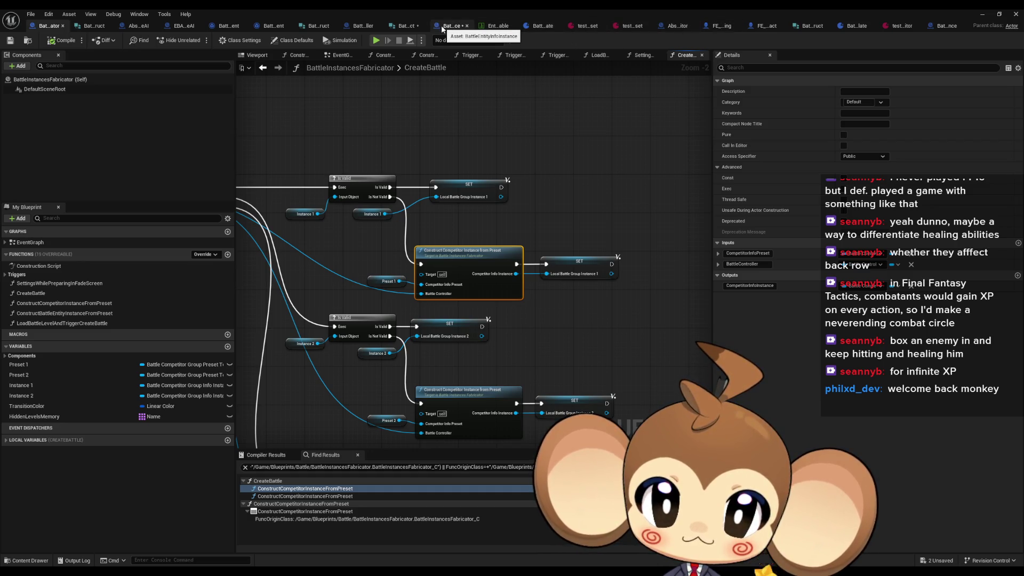
pyautogui.moveTo(441, 25); pyautogui.dragTo(121, 26)
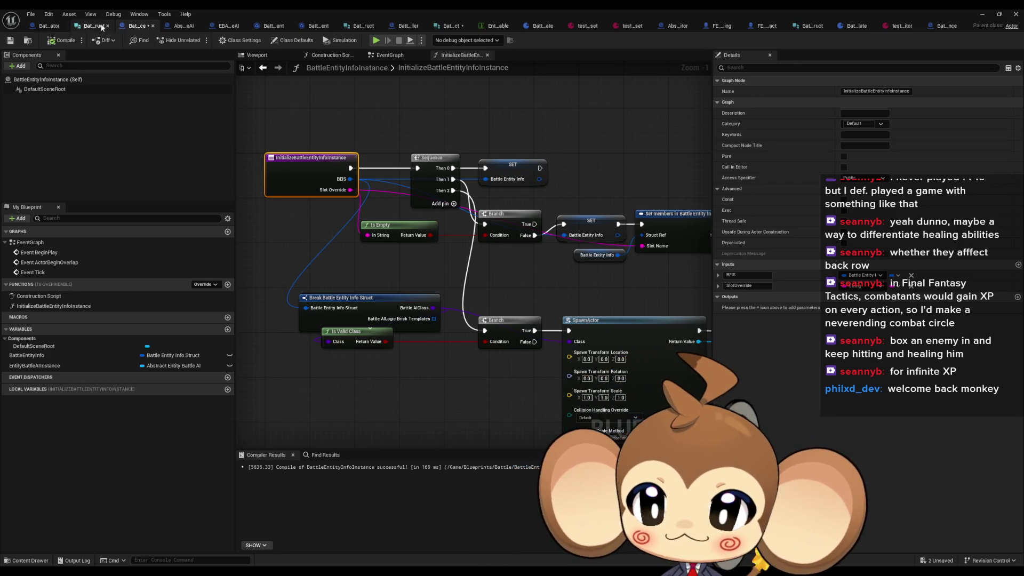
# - Review the InitializeBattleEntityInfoInstance graph's spawn branch, then bring up the Battle_Controller blueprint
pyautogui.moveTo(374, 147); pyautogui.dragTo(341, 131)
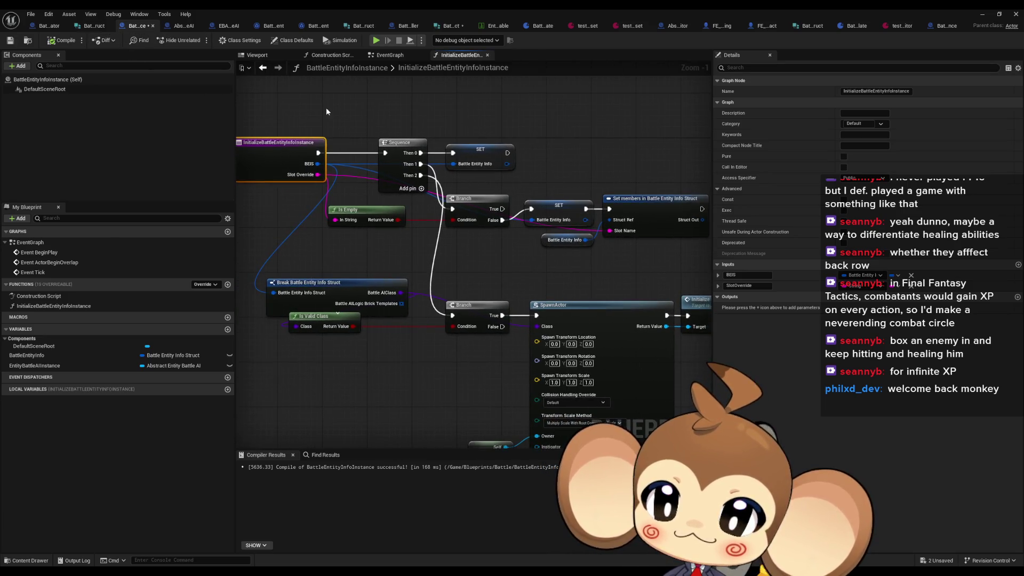
pyautogui.moveTo(277, 98); pyautogui.dragTo(319, 118)
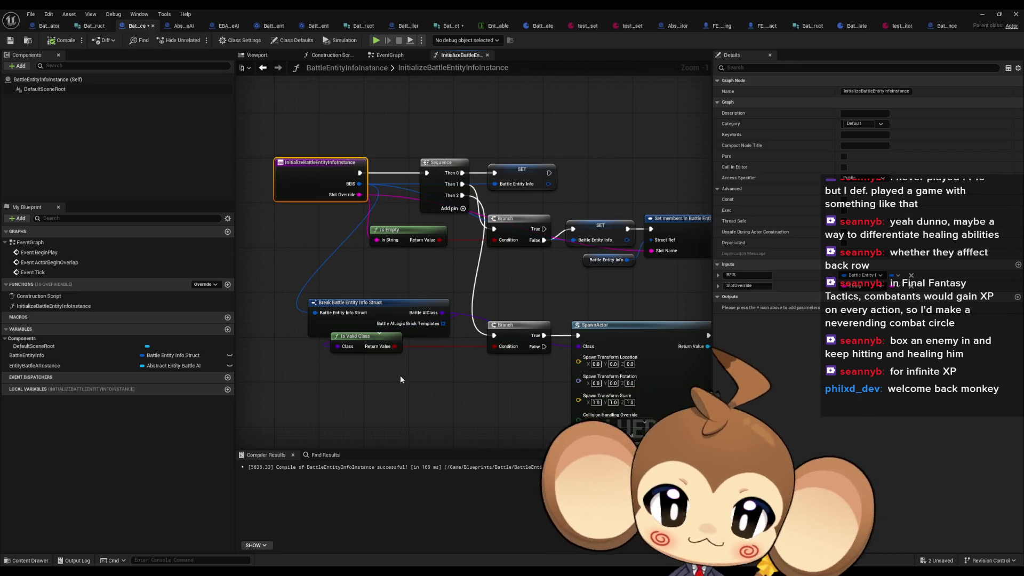
pyautogui.click(405, 392)
pyautogui.moveTo(352, 279); pyautogui.dragTo(296, 269)
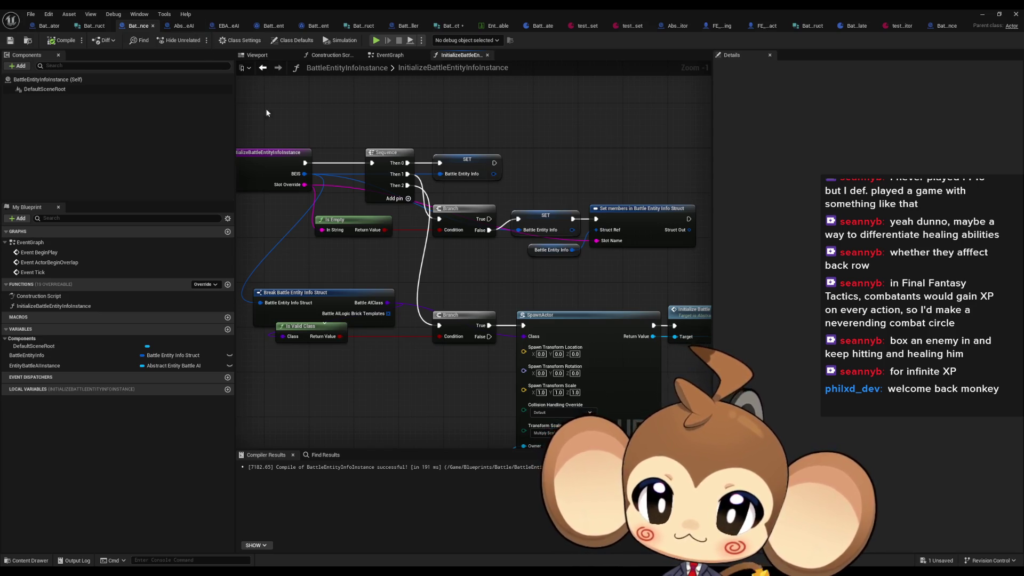
pyautogui.moveTo(268, 112); pyautogui.dragTo(343, 172)
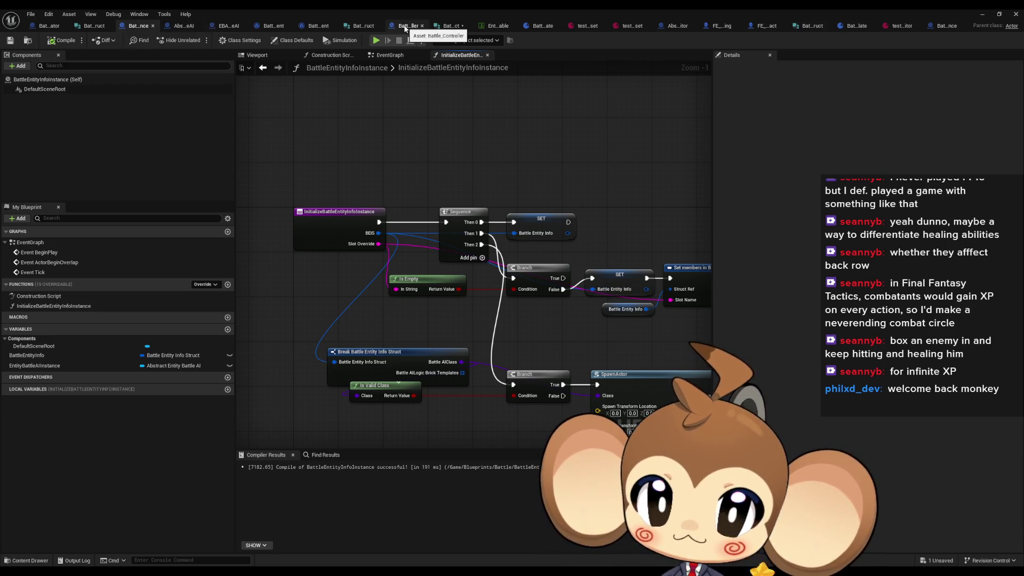
pyautogui.moveTo(406, 27); pyautogui.dragTo(148, 32)
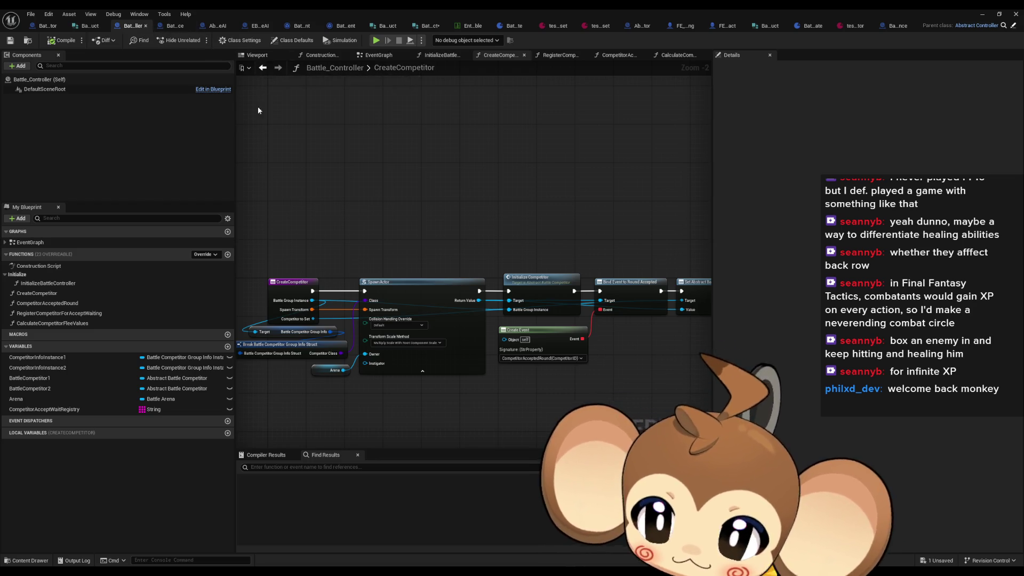
# - Open InitializeBattleController and arrange the BattleCompetitorGroupInfoInstance tab beside Battle_Controller
pyautogui.doubleClick(53, 284)
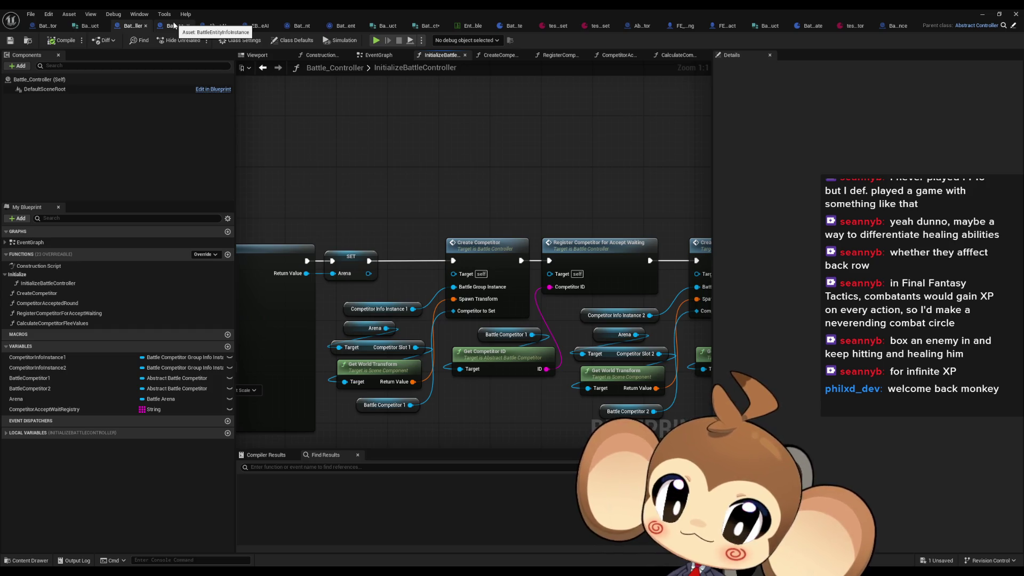
pyautogui.click(173, 26)
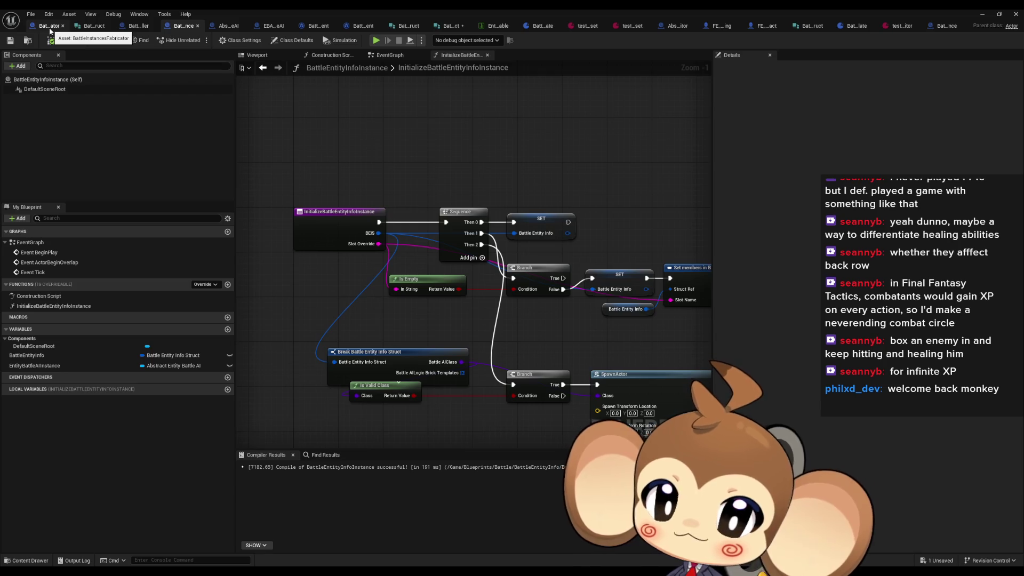
pyautogui.doubleClick(545, 9)
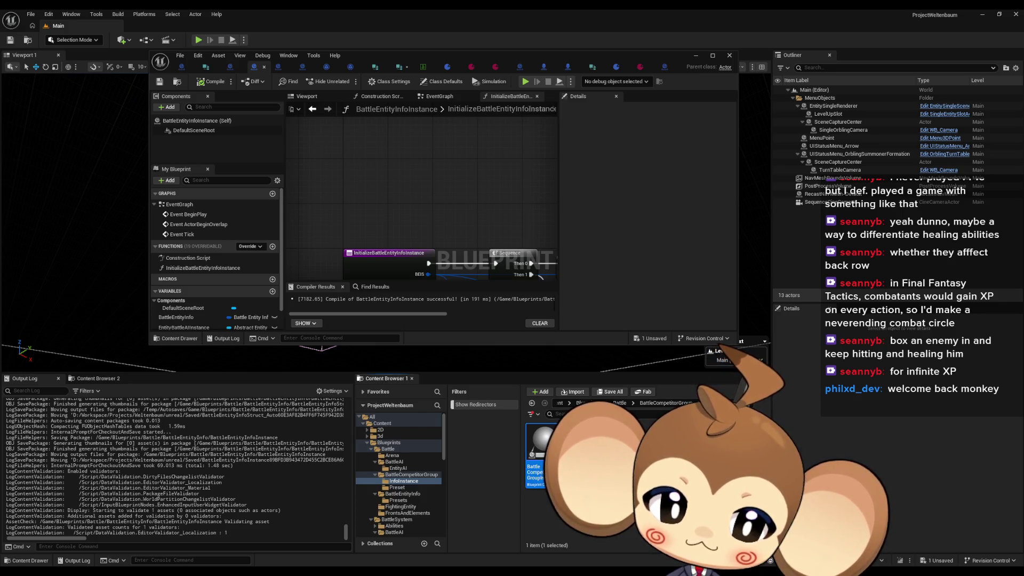
pyautogui.click(665, 67)
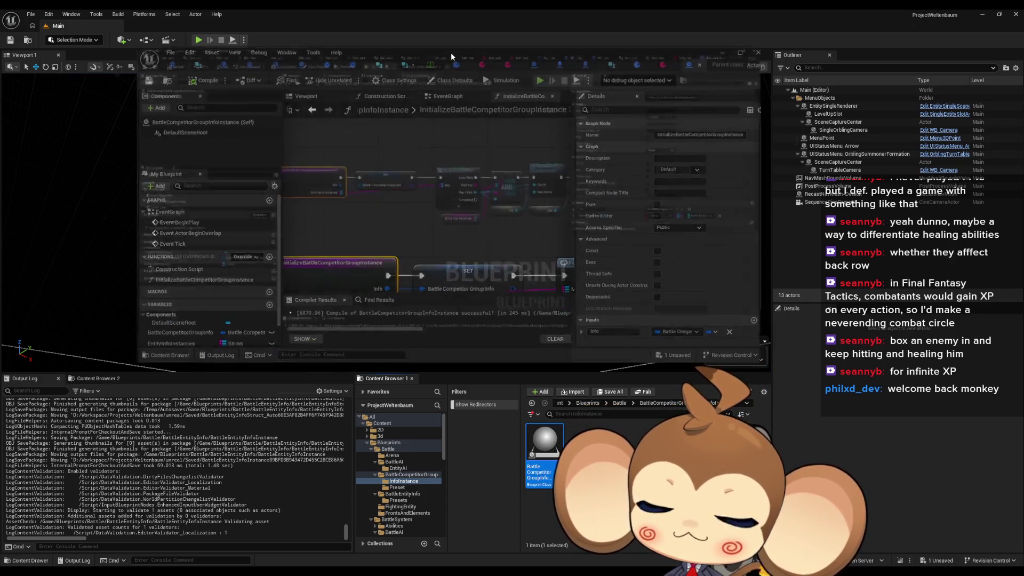
pyautogui.doubleClick(450, 52)
pyautogui.moveTo(949, 27); pyautogui.dragTo(193, 26)
pyautogui.click(137, 27)
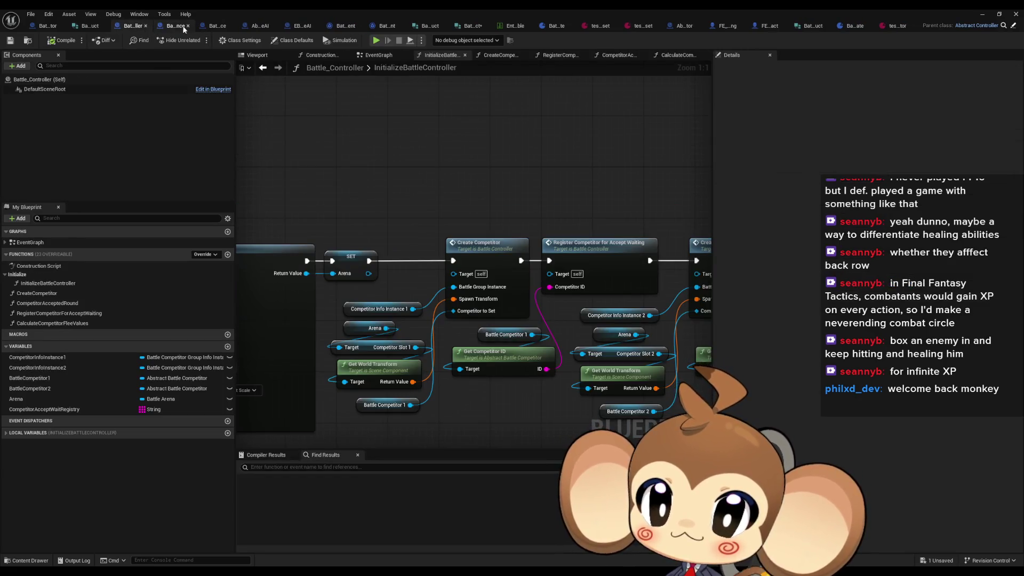
pyautogui.click(174, 27)
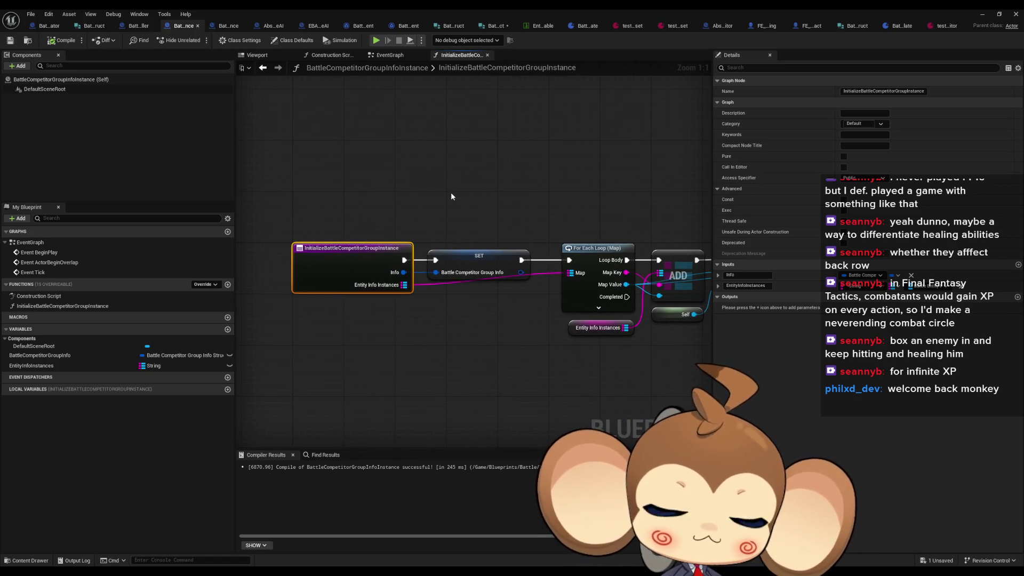
pyautogui.click(137, 28)
# - Open CreateCompetitor, centre the Initialize Competitor call after SpawnActor, and open its graph
pyautogui.click(502, 260)
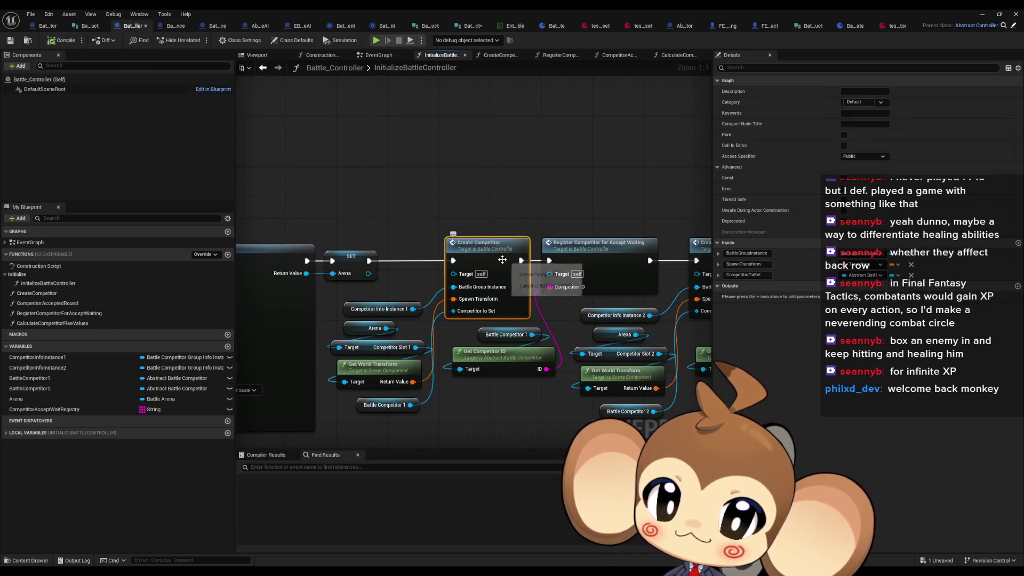
pyautogui.doubleClick(502, 259)
pyautogui.moveTo(421, 251); pyautogui.dragTo(453, 319)
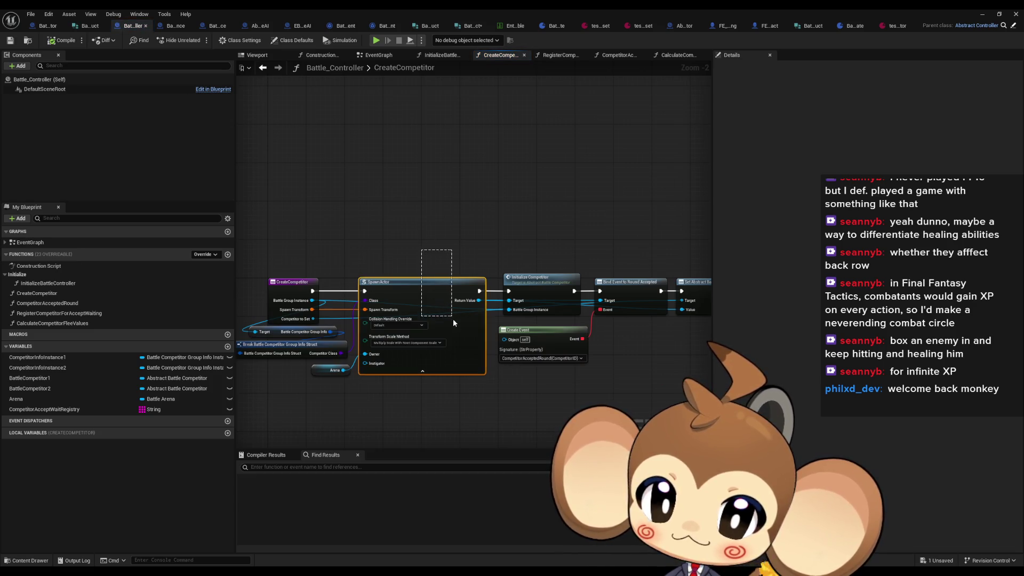
pyautogui.click(539, 279)
pyautogui.scroll(1, 549, 288)
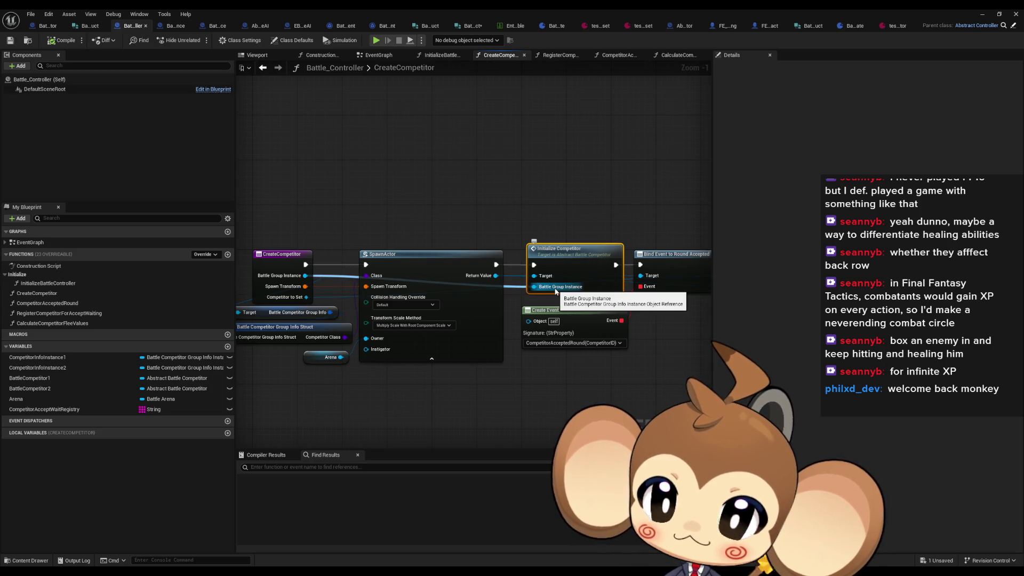
pyautogui.moveTo(555, 291)
pyautogui.mouseDown()
pyautogui.moveTo(539, 272)
pyautogui.moveTo(563, 237)
pyautogui.moveTo(551, 244)
pyautogui.moveTo(585, 258)
pyautogui.mouseUp()
pyautogui.doubleClick(563, 236)
# - Get Entity Info Instances from Battle Group Instance and feed it into a For Each Loop (Map)
pyautogui.moveTo(380, 285); pyautogui.dragTo(395, 336)
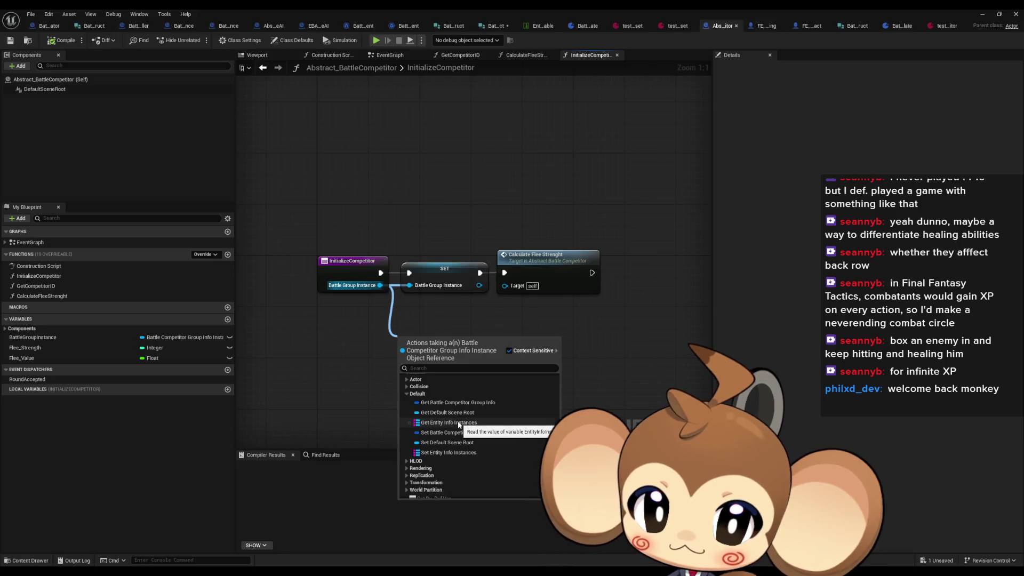
pyautogui.click(459, 423)
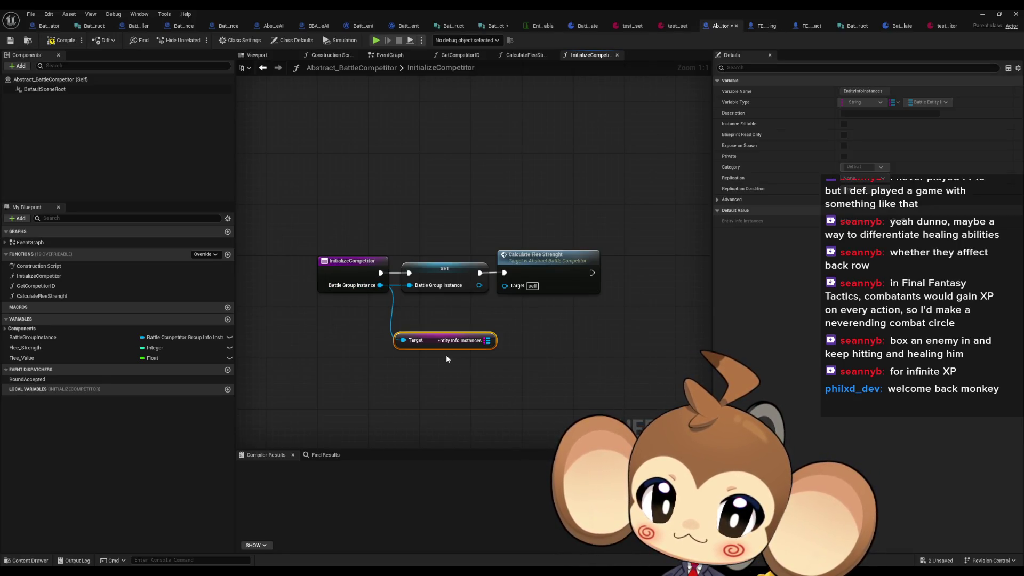
pyautogui.click(485, 336)
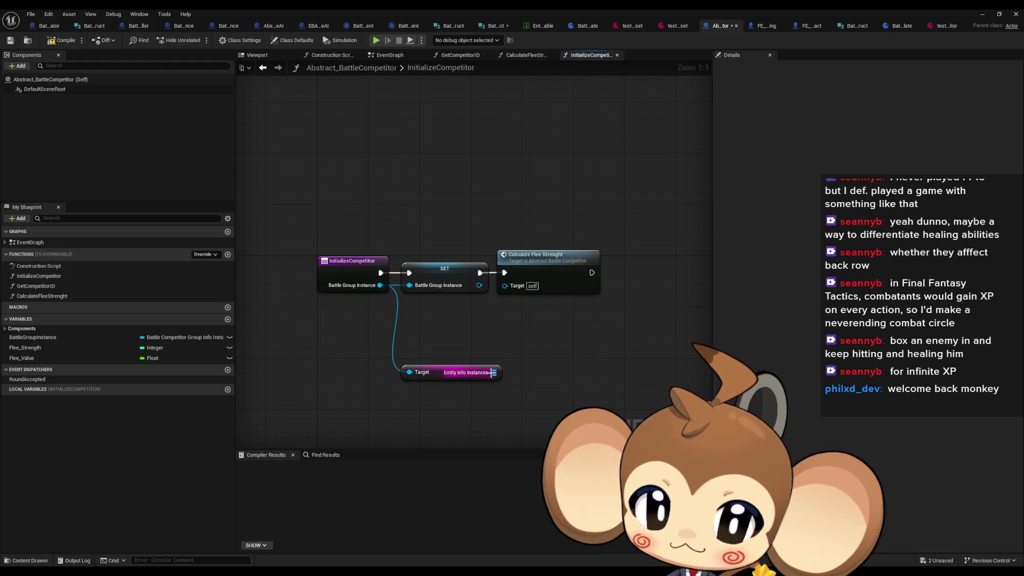
pyautogui.moveTo(494, 372); pyautogui.dragTo(534, 368)
pyautogui.write('for each')
pyautogui.press('Return')
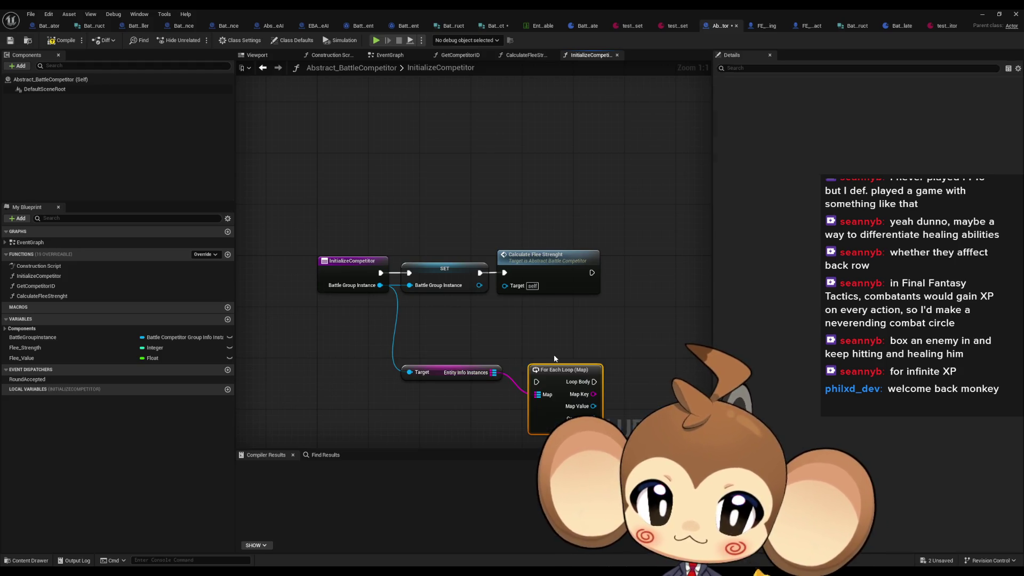
pyautogui.moveTo(554, 358)
pyautogui.mouseDown()
pyautogui.moveTo(467, 325)
pyautogui.moveTo(469, 374)
pyautogui.moveTo(531, 365)
pyautogui.moveTo(446, 350)
pyautogui.moveTo(476, 352)
pyautogui.mouseUp()
pyautogui.write('spaw')
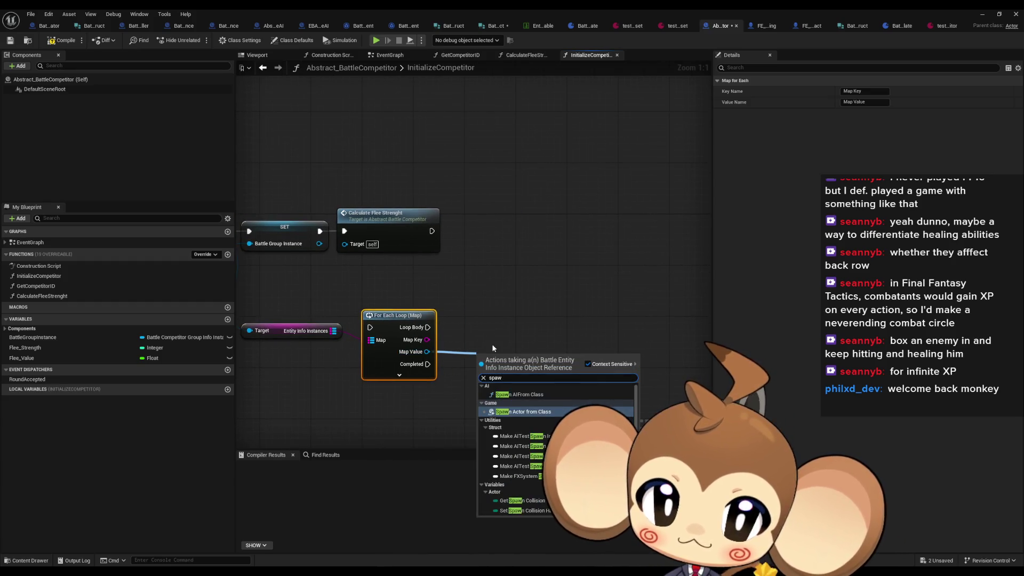
pyautogui.click(492, 344)
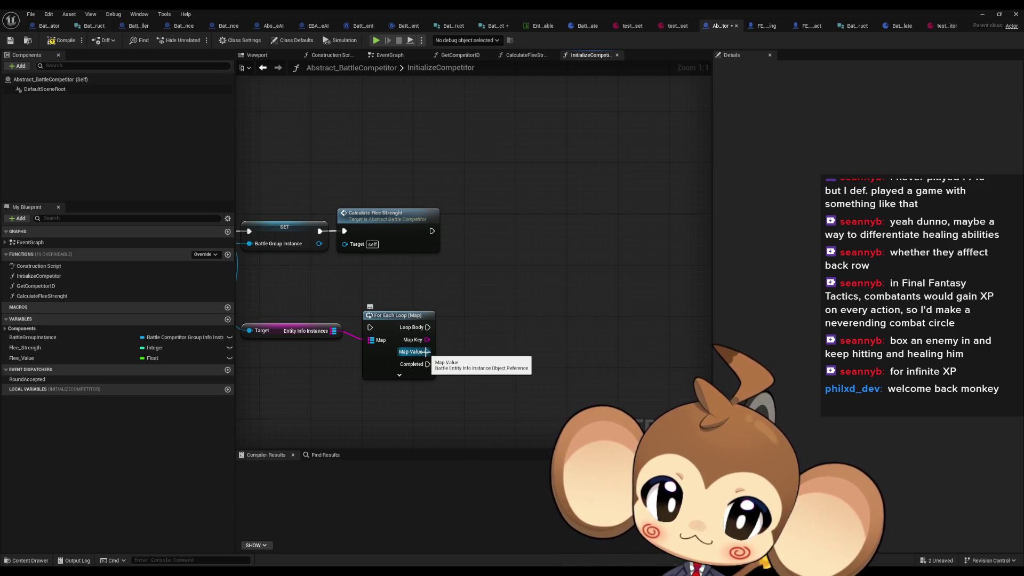
pyautogui.moveTo(427, 351)
pyautogui.mouseDown()
pyautogui.moveTo(398, 345)
pyautogui.moveTo(431, 333)
pyautogui.moveTo(461, 337)
pyautogui.mouseUp()
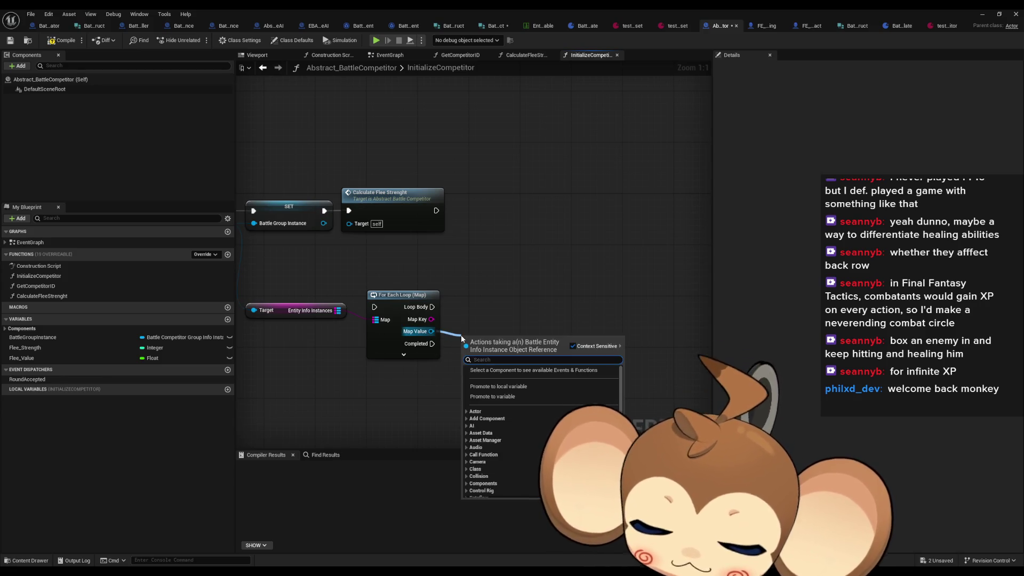
# - Get Battle Entity Info from the loop's Map Value output
pyautogui.write('g')
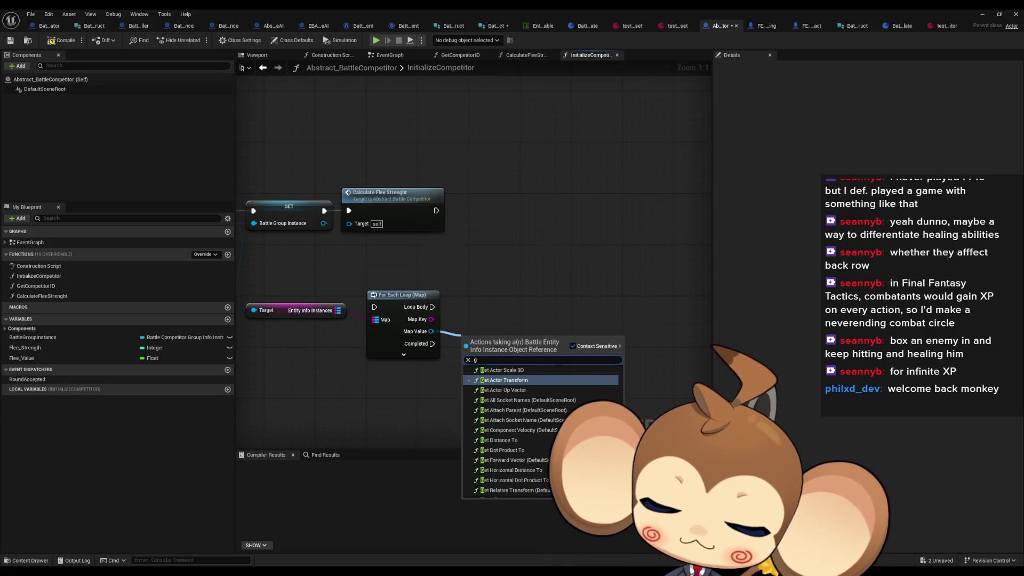
pyautogui.scroll(-10, 492, 458)
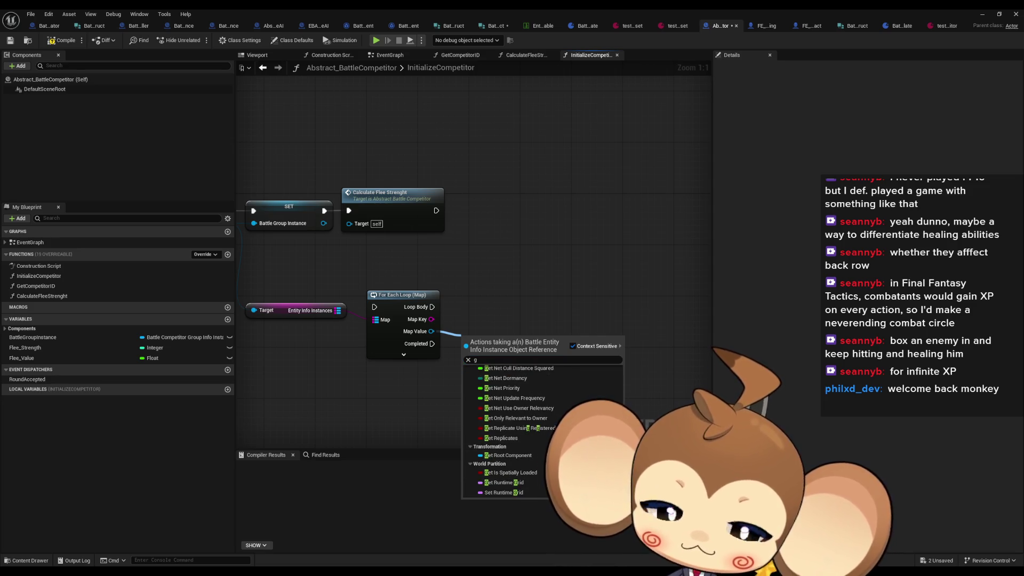
pyautogui.press('Escape')
pyautogui.moveTo(433, 334); pyautogui.dragTo(483, 337)
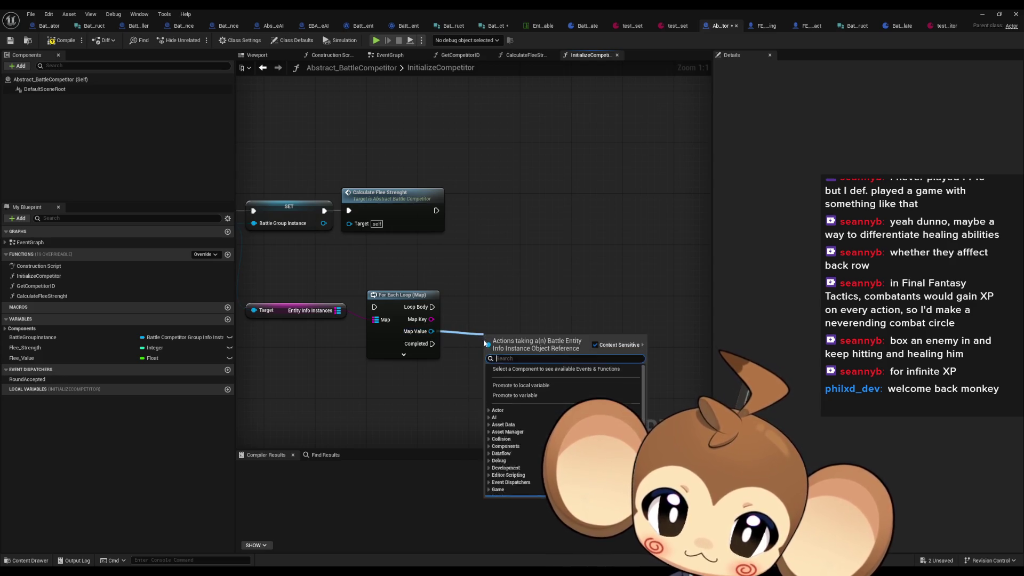
pyautogui.scroll(-10, 533, 444)
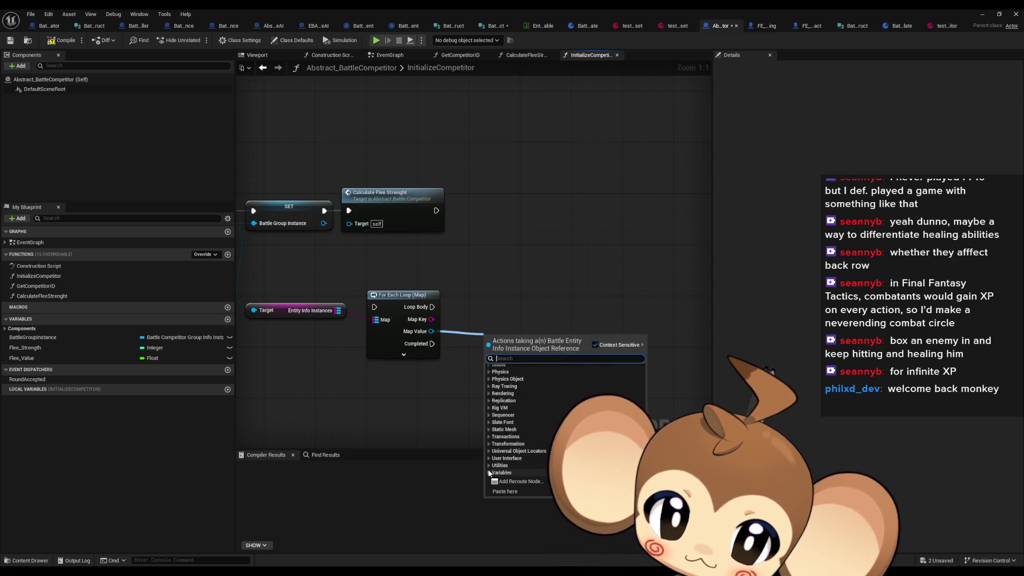
pyautogui.click(488, 474)
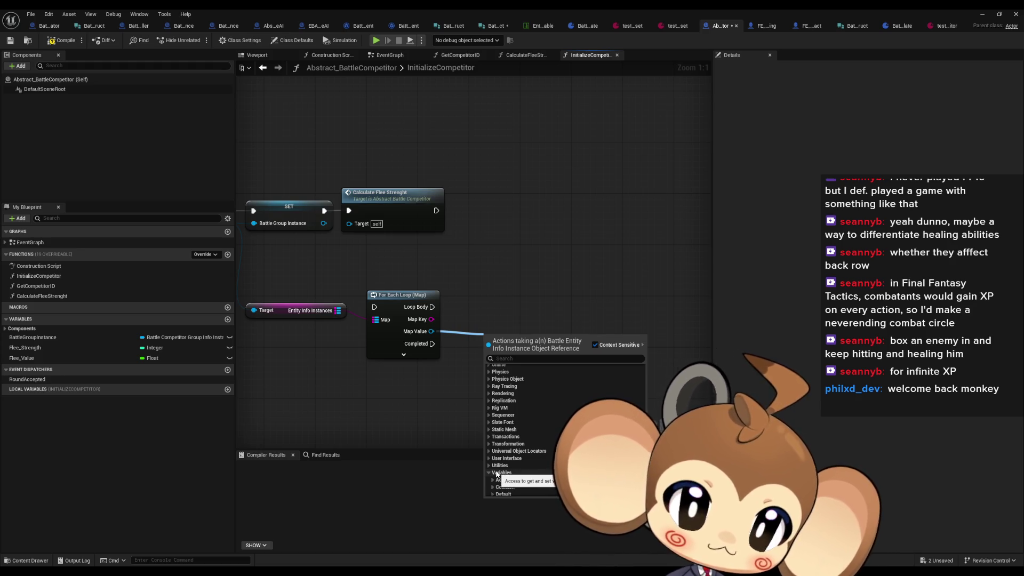
pyautogui.scroll(-1, 494, 479)
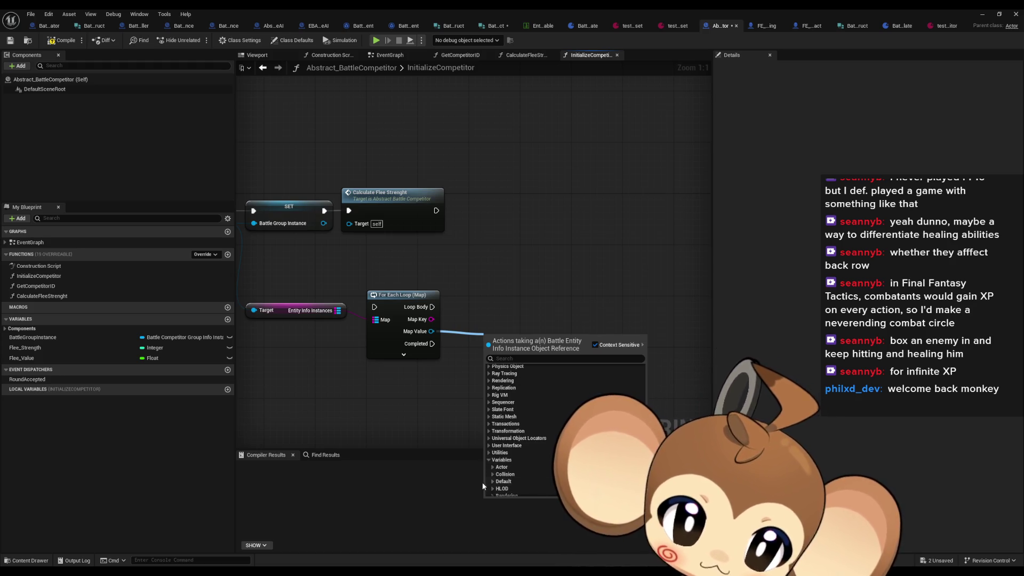
pyautogui.click(493, 482)
pyautogui.scroll(-4, 493, 482)
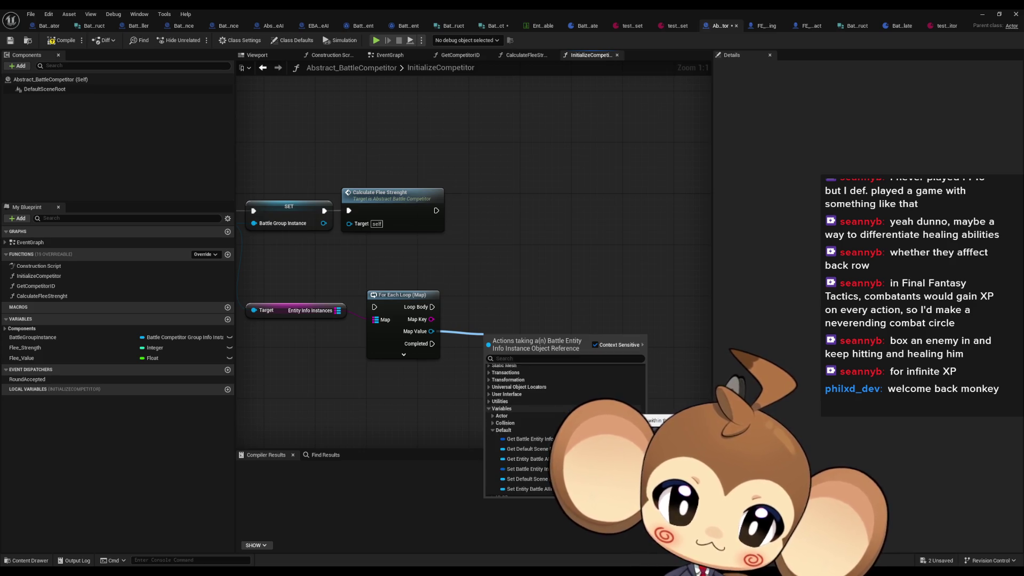
pyautogui.scroll(-2, 570, 413)
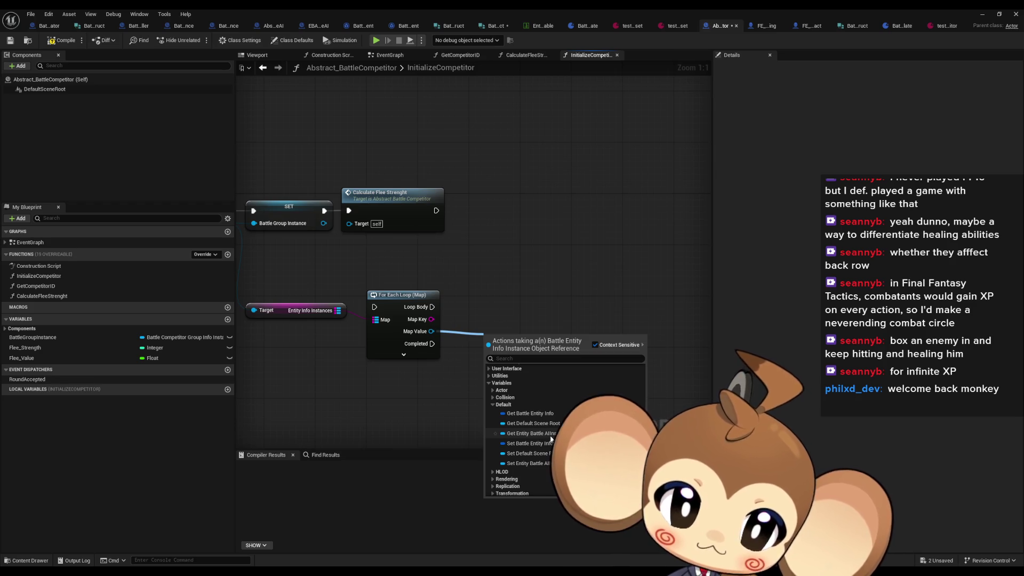
pyautogui.click(535, 414)
pyautogui.moveTo(517, 341)
pyautogui.mouseDown()
pyautogui.moveTo(492, 341)
pyautogui.moveTo(483, 371)
pyautogui.mouseUp()
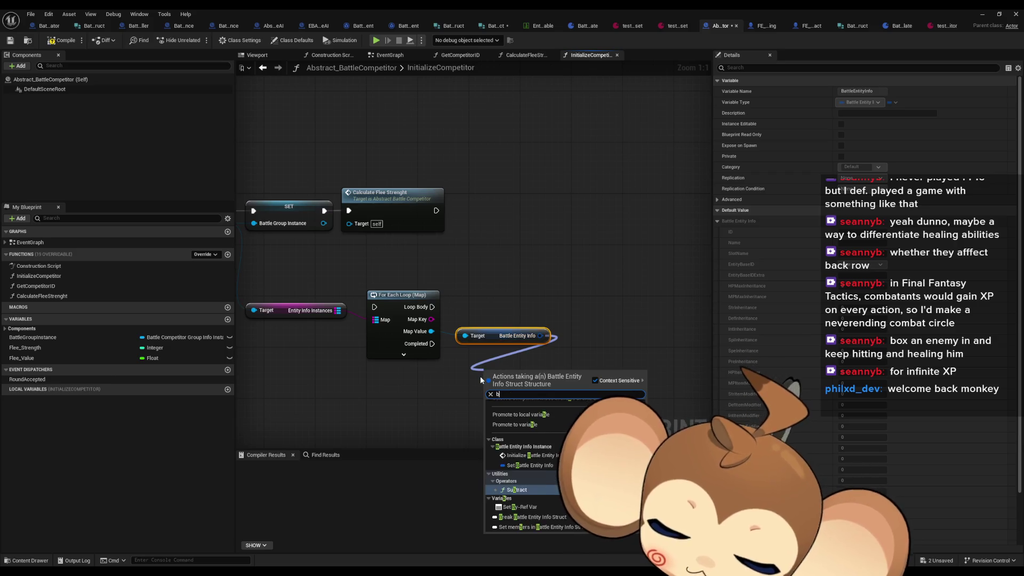
# - Add a Break Battle Entity Info Struct node and expand all of its fields
pyautogui.click(526, 479)
pyautogui.click(532, 406)
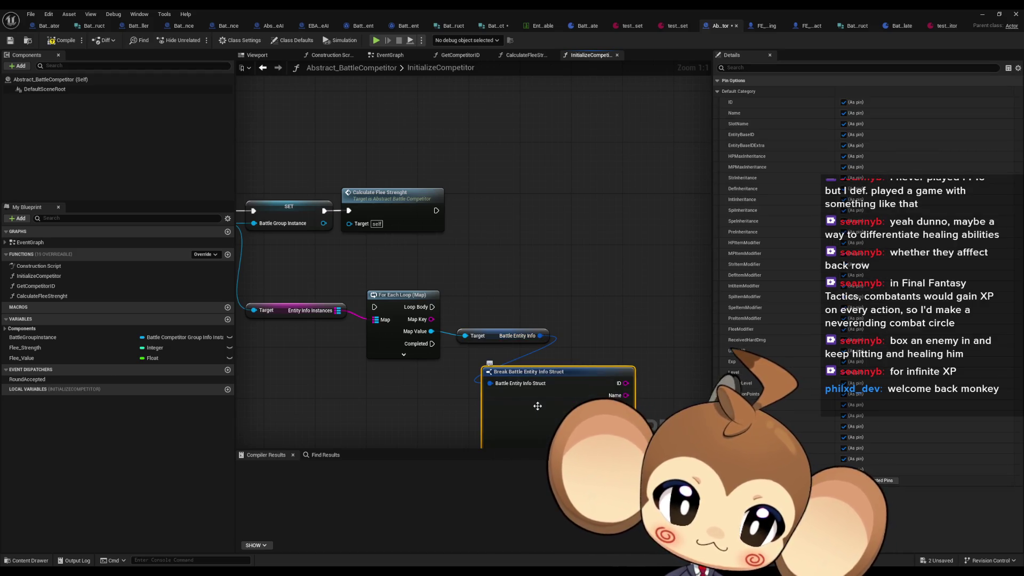
pyautogui.scroll(-5, 488, 219)
pyautogui.scroll(5, 476, 227)
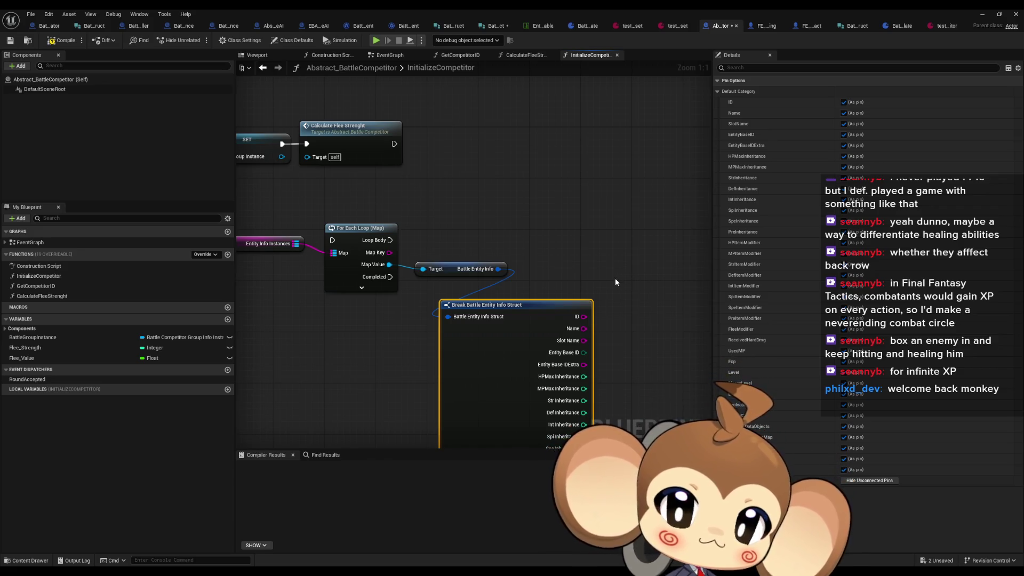
pyautogui.scroll(-2, 547, 396)
pyautogui.scroll(2, 547, 395)
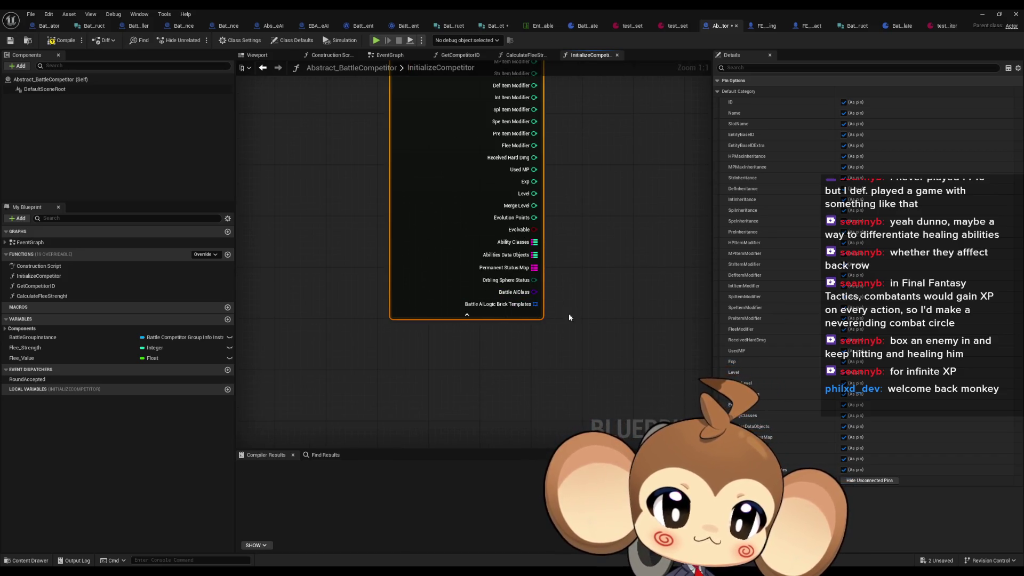
pyautogui.moveTo(619, 190)
pyautogui.mouseDown()
pyautogui.moveTo(542, 288)
pyautogui.moveTo(582, 277)
pyautogui.moveTo(616, 303)
pyautogui.mouseUp()
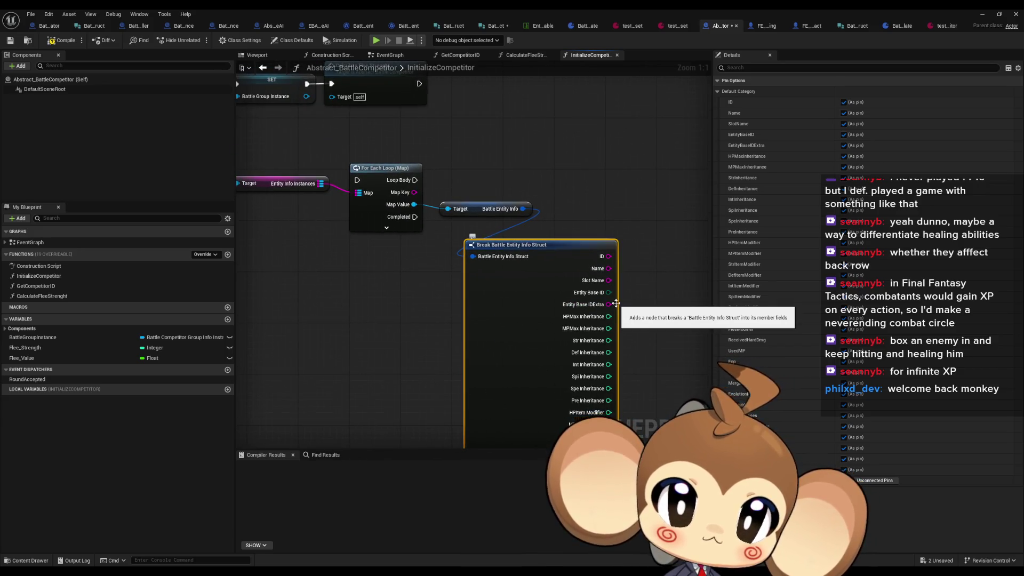
pyautogui.moveTo(602, 261)
pyautogui.mouseDown()
pyautogui.moveTo(586, 251)
pyautogui.moveTo(513, 26)
pyautogui.mouseUp()
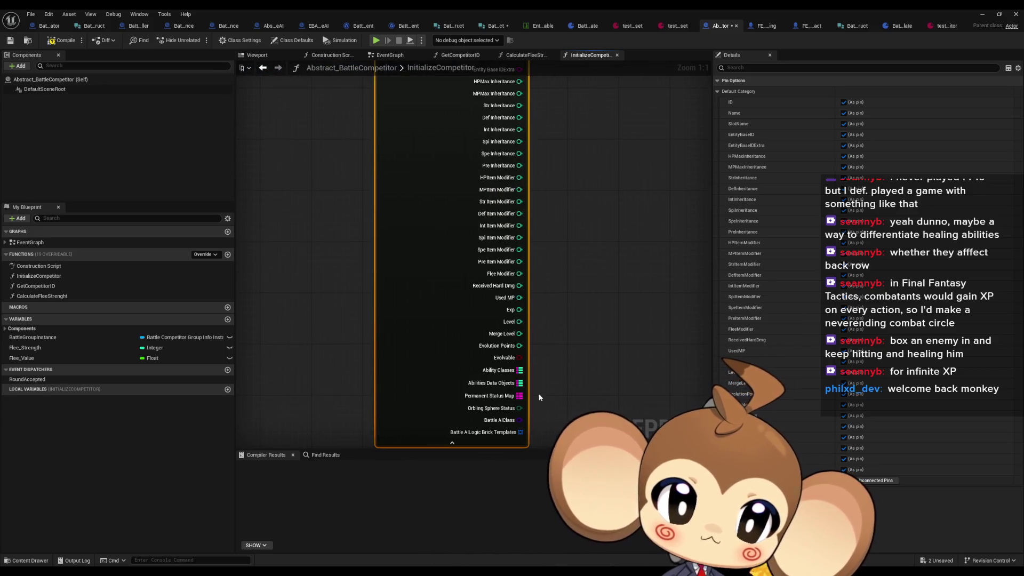
# - Start a Battle AIClass connection with a 'va' search, then cancel it and dismiss the node menu
pyautogui.moveTo(520, 420); pyautogui.dragTo(592, 305)
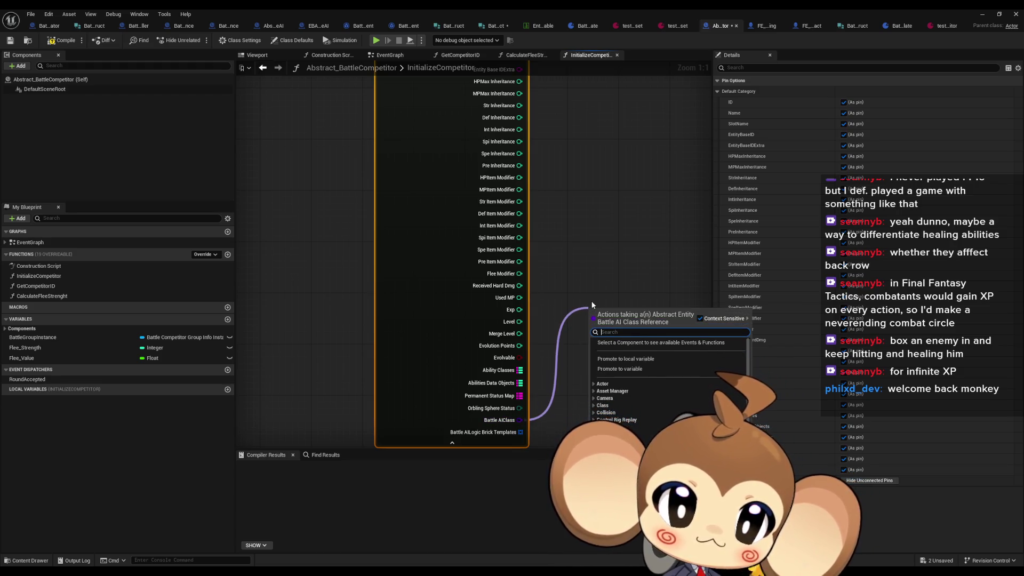
pyautogui.write('va')
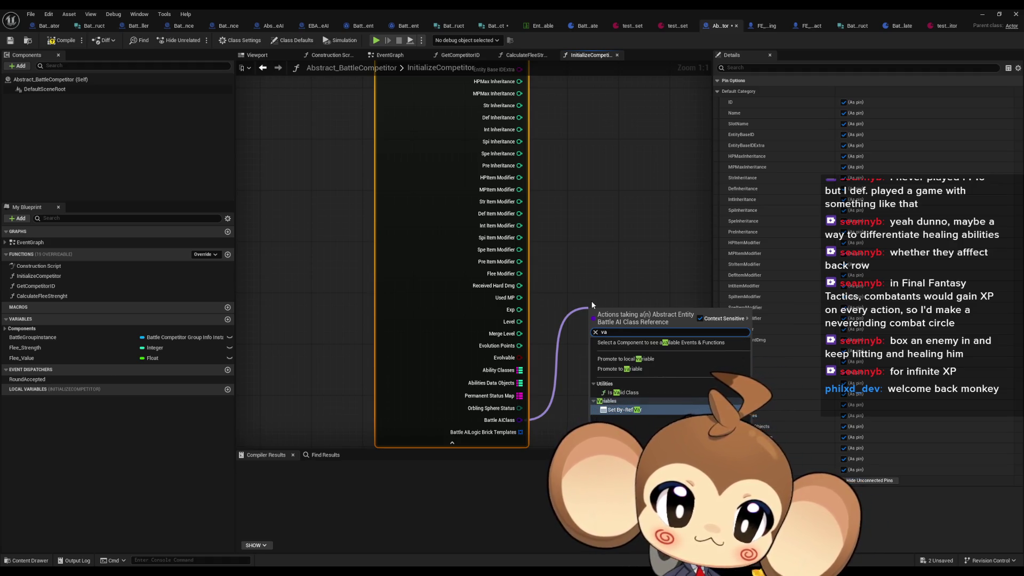
pyautogui.press('Escape')
pyautogui.rightClick(439, 270)
pyautogui.moveTo(496, 344)
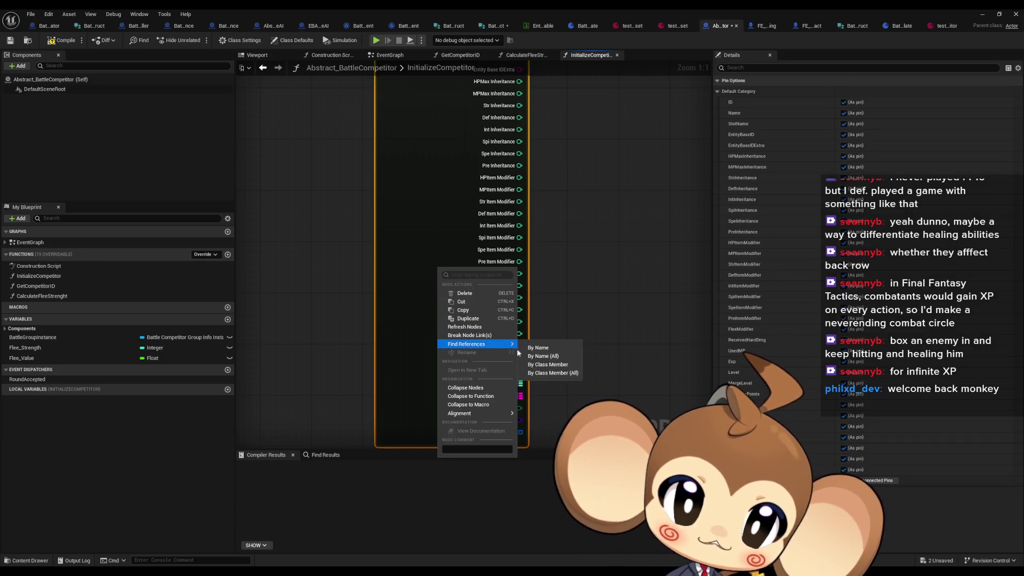
pyautogui.click(541, 373)
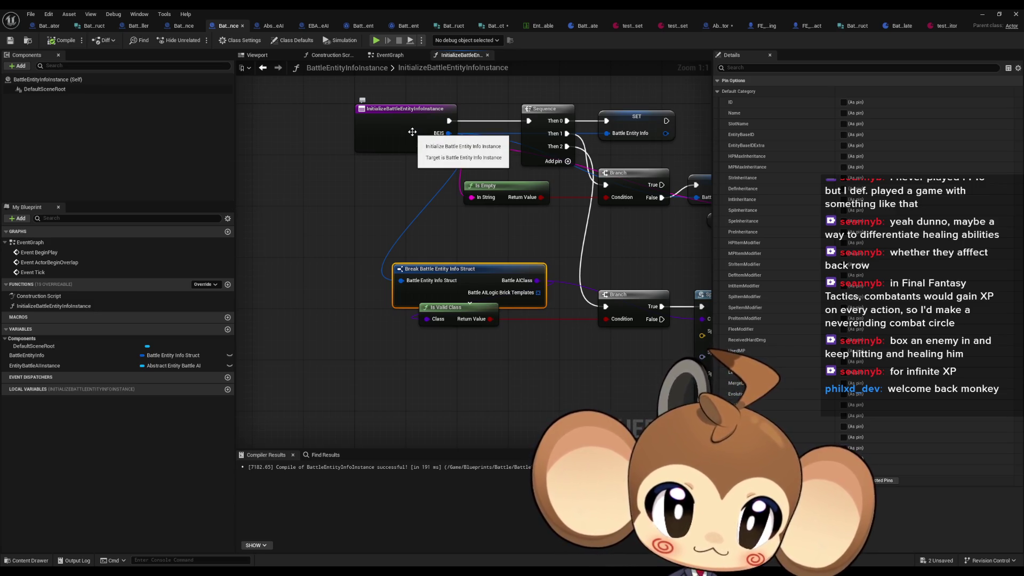
# - Review the BattleCompetitorGroupInfoInstance, BattleEntityInfoInstance, Battle_Controller and BattleInstancesFabricator blueprints
pyautogui.moveTo(574, 244)
pyautogui.mouseDown()
pyautogui.moveTo(488, 277)
pyautogui.moveTo(537, 280)
pyautogui.mouseUp()
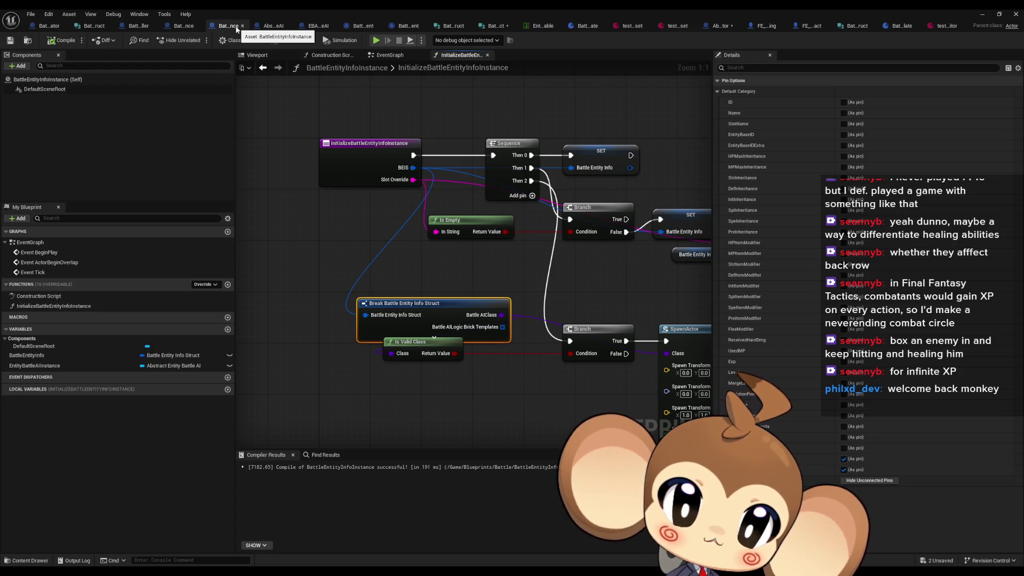
pyautogui.click(183, 27)
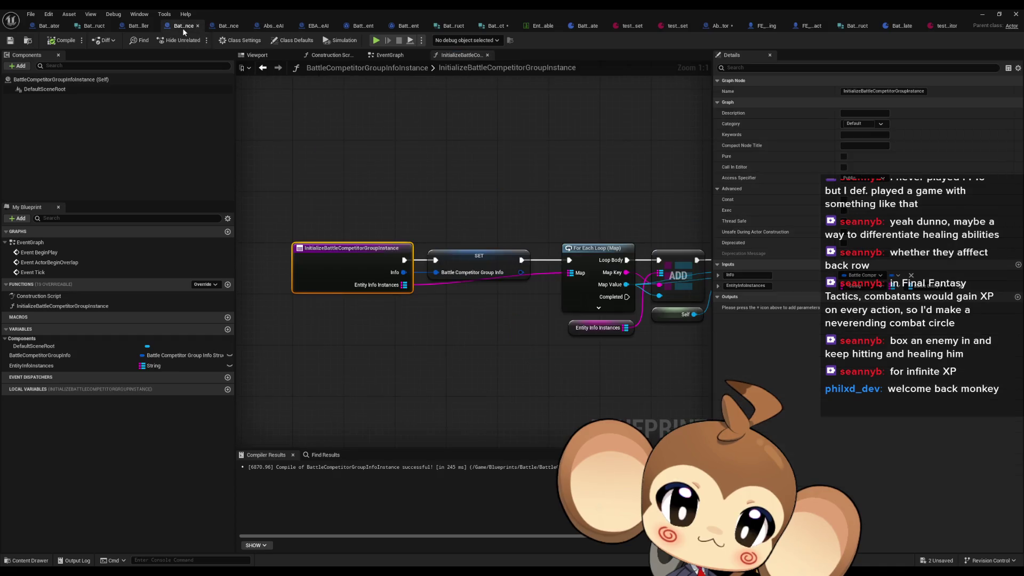
pyautogui.click(227, 28)
pyautogui.click(344, 120)
pyautogui.click(374, 152)
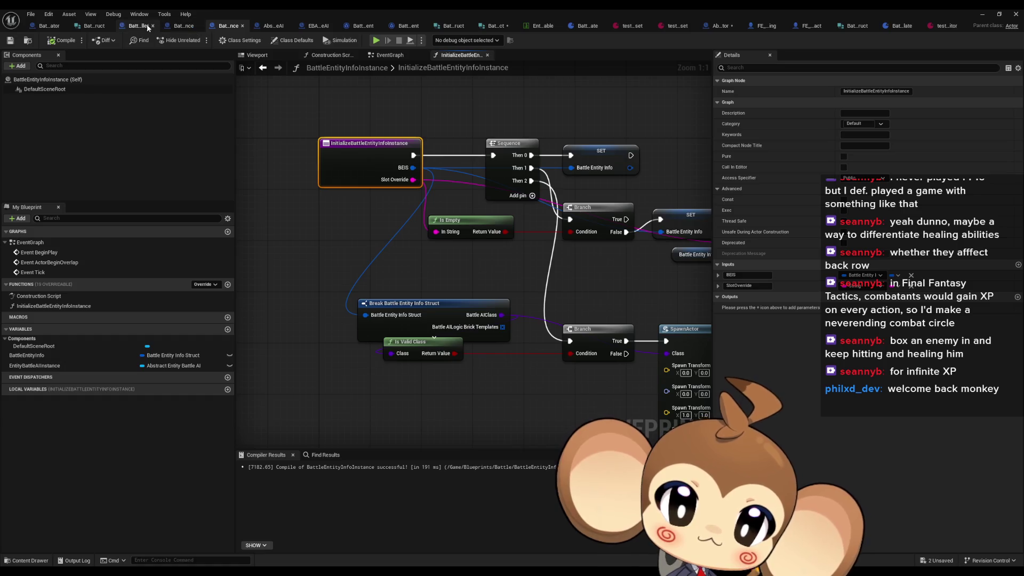
pyautogui.click(140, 27)
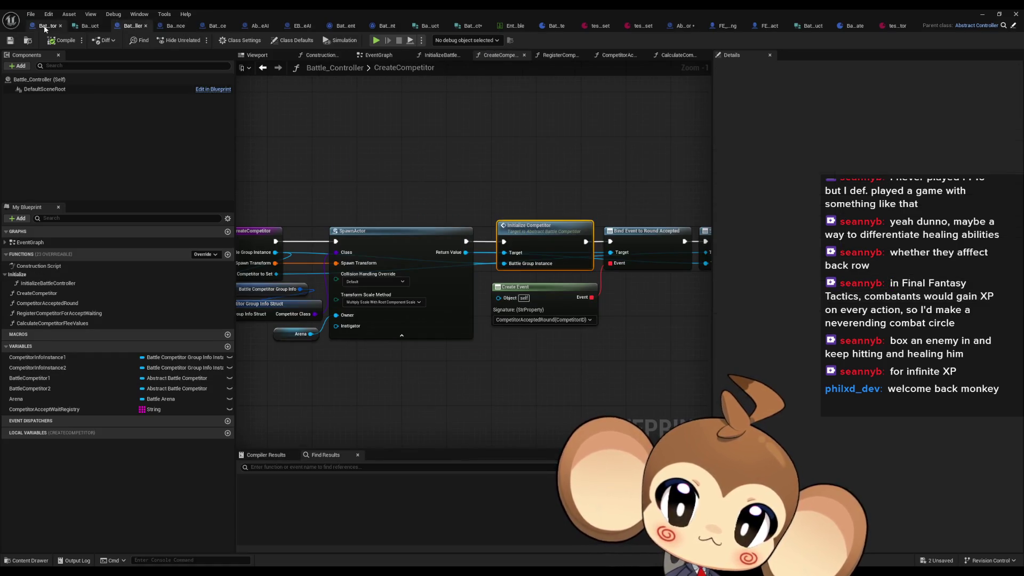
pyautogui.click(165, 27)
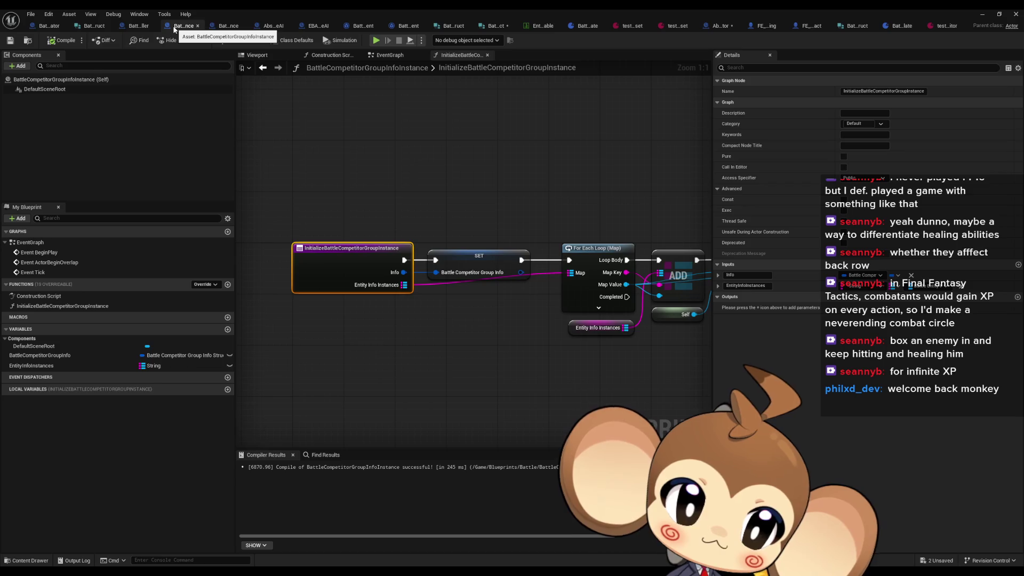
pyautogui.click(44, 27)
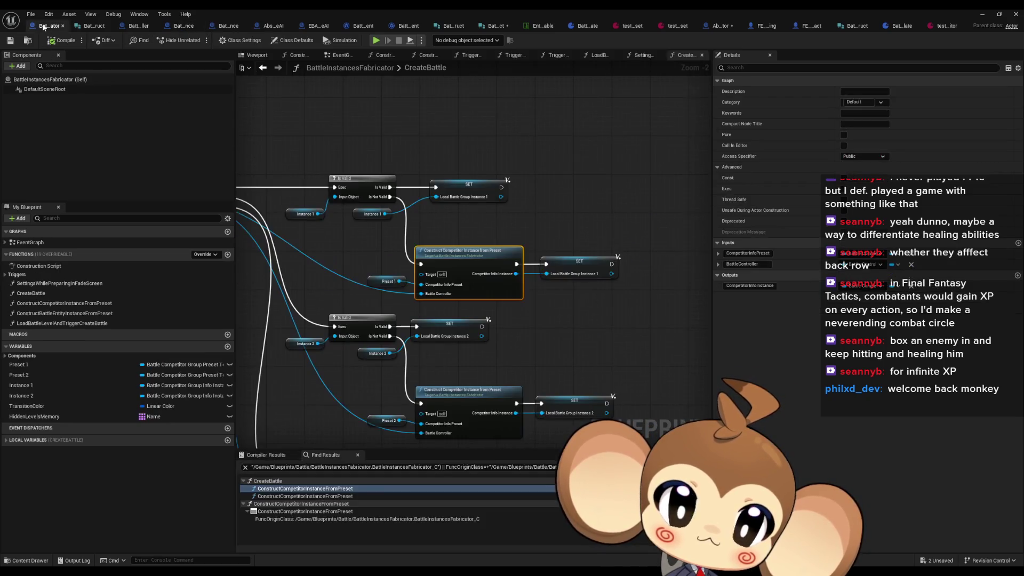
pyautogui.click(223, 27)
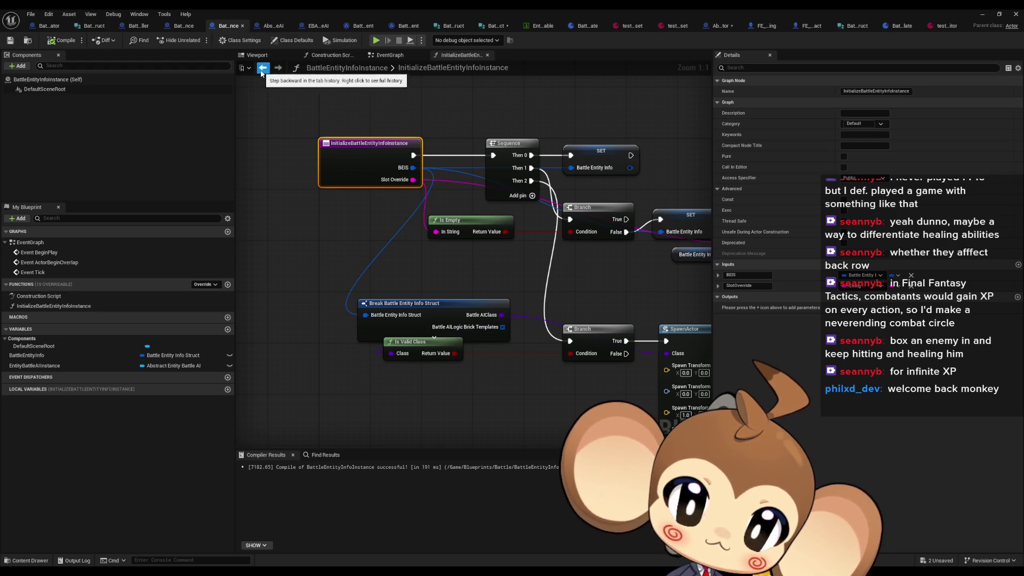
# - Step back through earlier graph views, then check BattleCompetitorGroupInfoInstance again
pyautogui.click(261, 73)
pyautogui.click(260, 70)
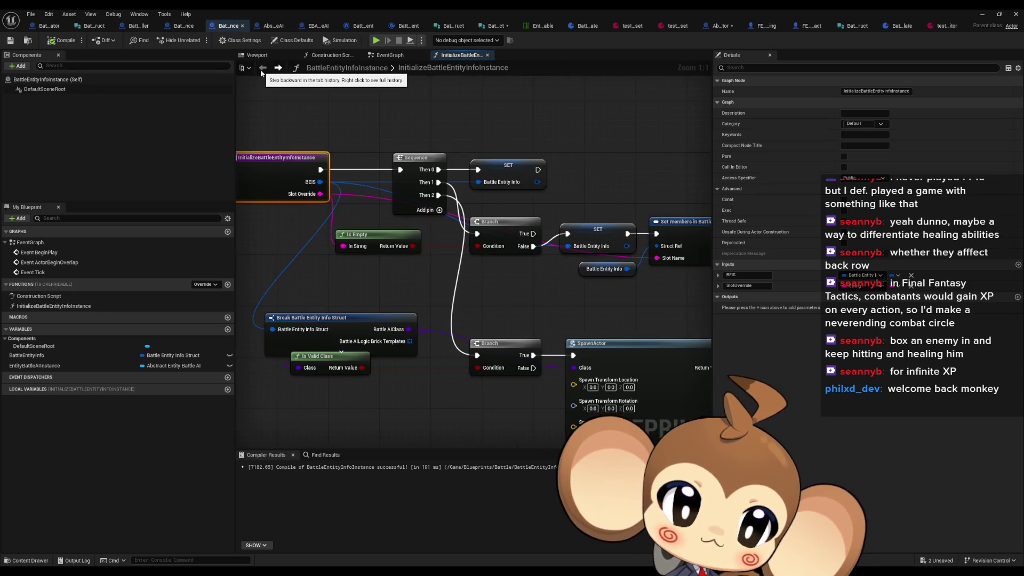
pyautogui.click(278, 67)
pyautogui.click(183, 26)
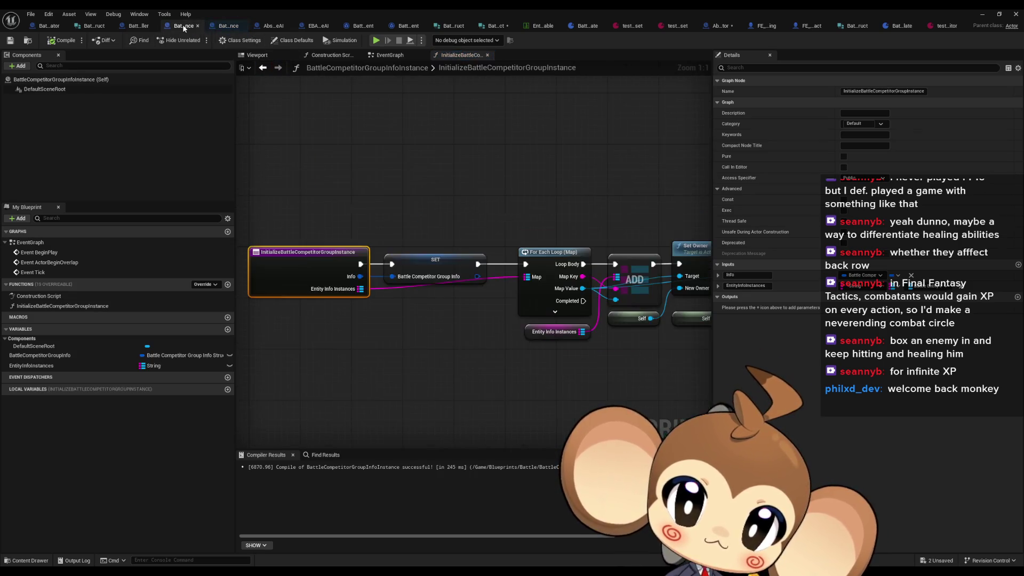
pyautogui.scroll(-2, 348, 149)
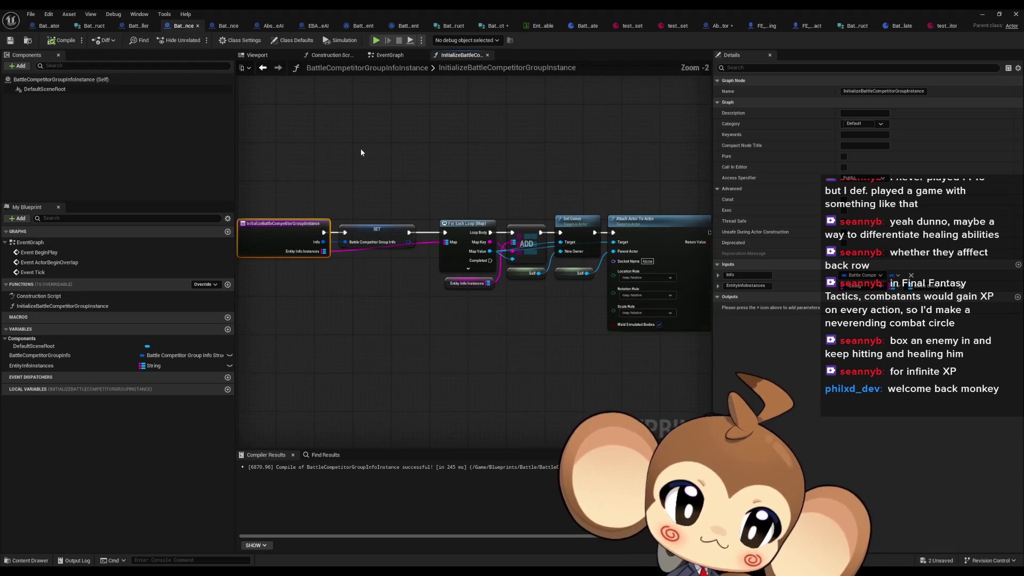
# - Drill from Battle_Controller's InitializeBattleController through CreateCompetitor into the competitor's InitializeCompetitor graph
pyautogui.click(136, 27)
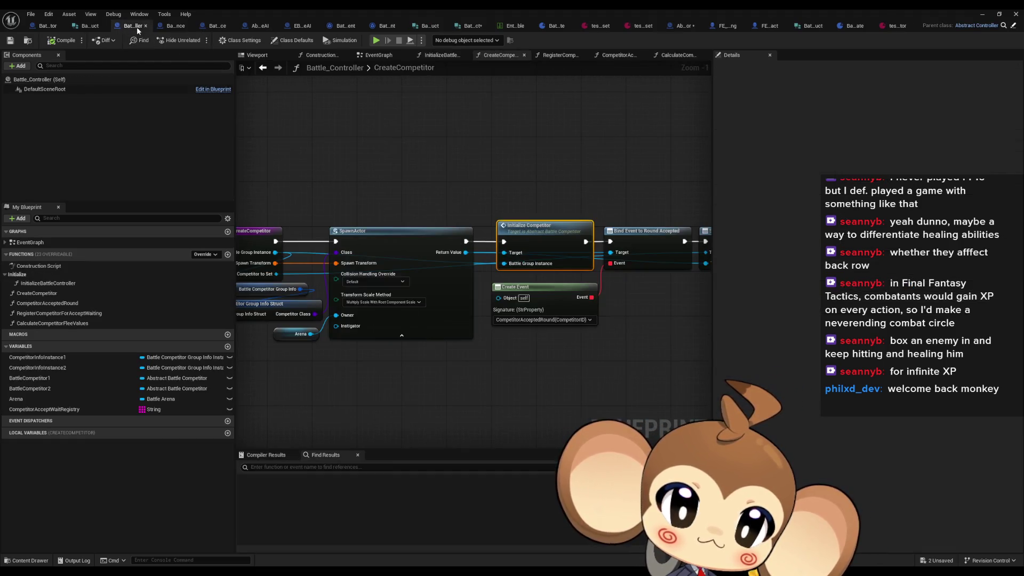
pyautogui.scroll(-2, 448, 178)
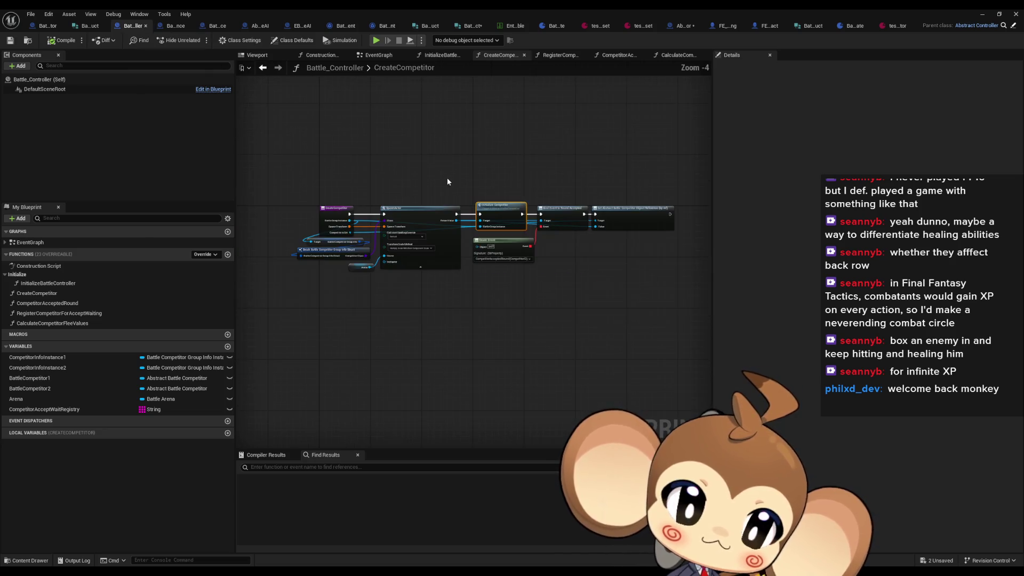
pyautogui.scroll(2, 421, 174)
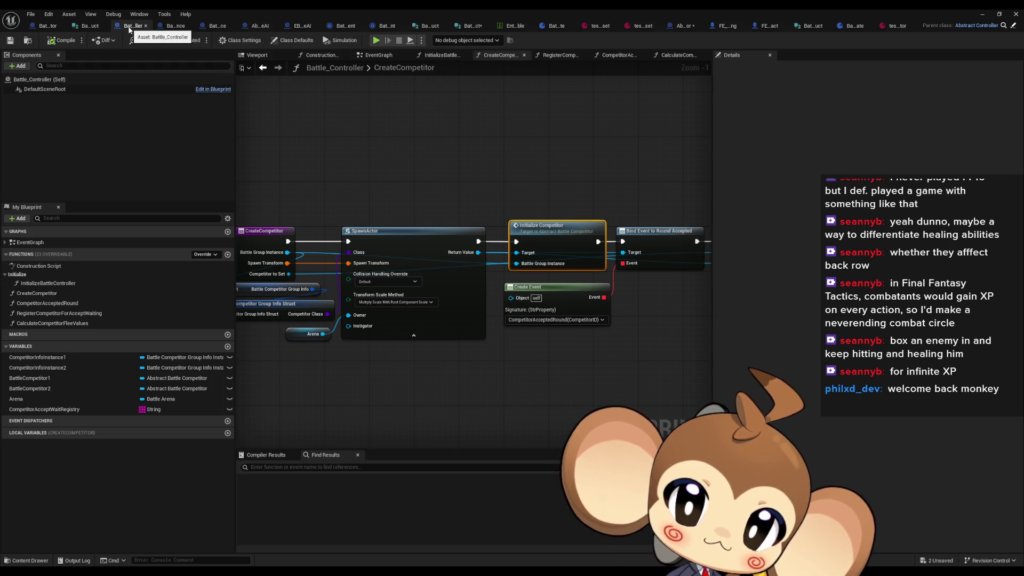
pyautogui.doubleClick(96, 283)
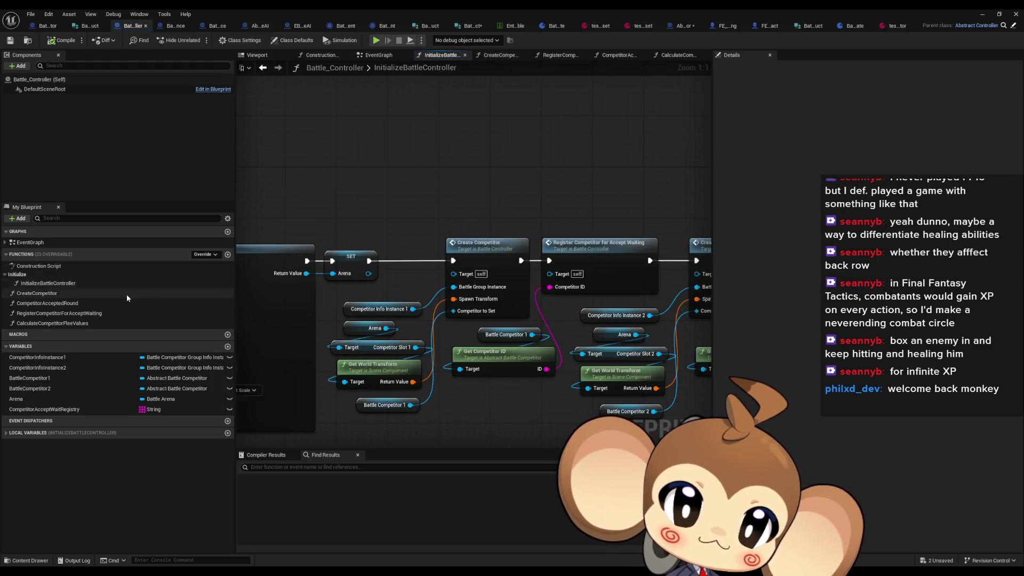
pyautogui.doubleClick(468, 262)
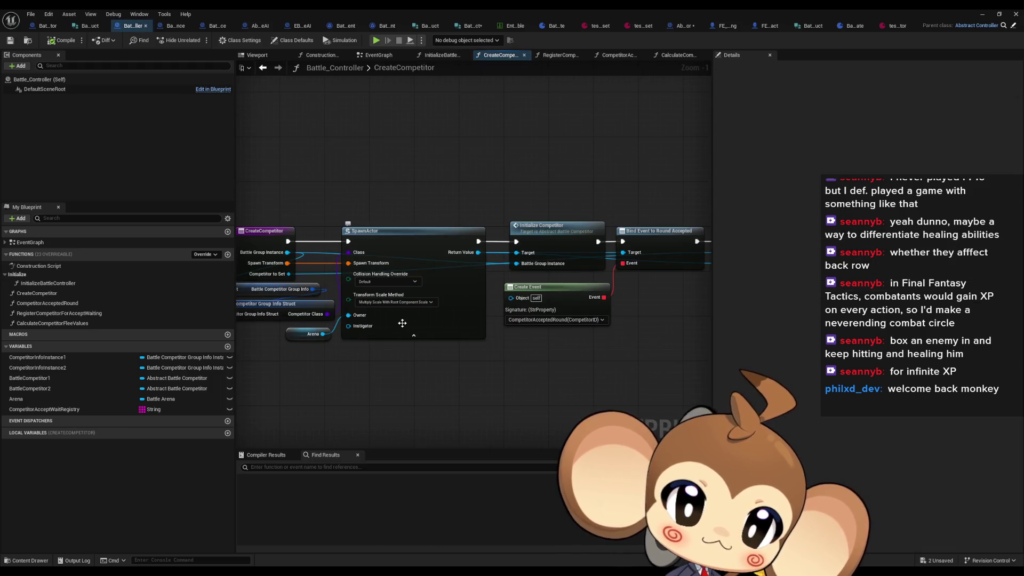
pyautogui.doubleClick(554, 233)
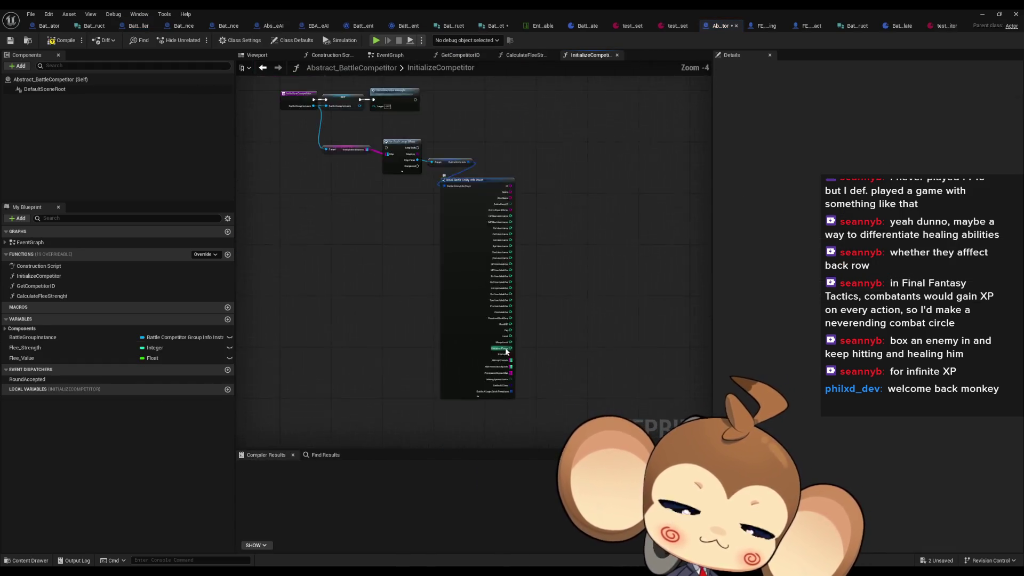
pyautogui.scroll(3, 485, 302)
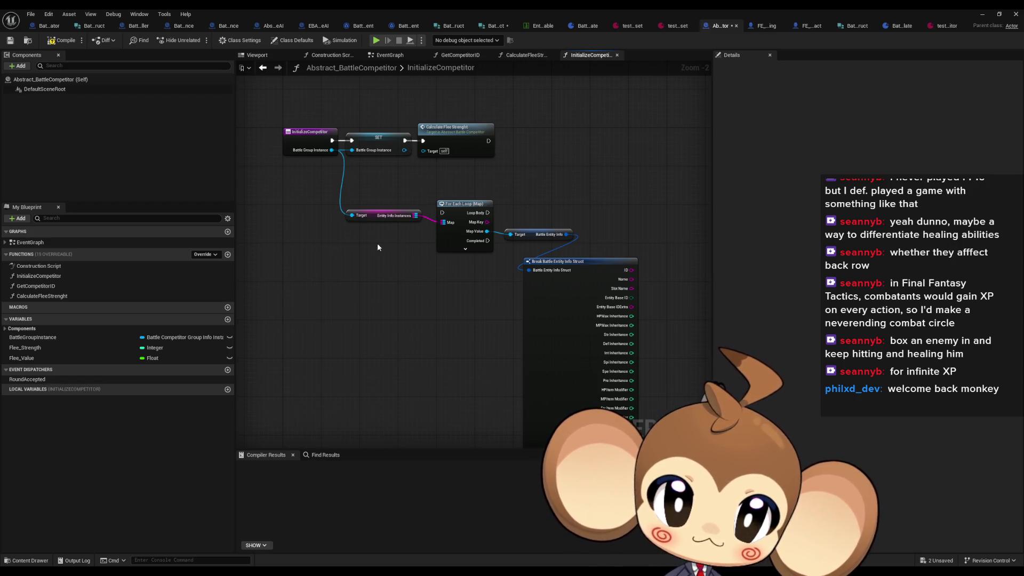
pyautogui.moveTo(371, 261)
pyautogui.mouseDown()
pyautogui.moveTo(265, 197)
pyautogui.moveTo(280, 127)
pyautogui.mouseUp()
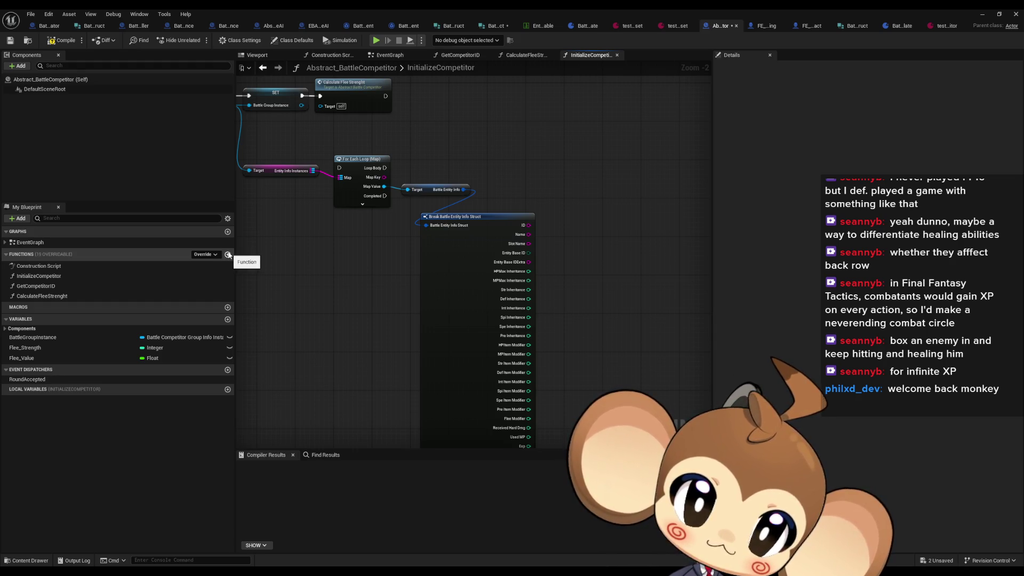
pyautogui.click(227, 255)
pyautogui.write('SpawnEntitiesAndSetToSlots')
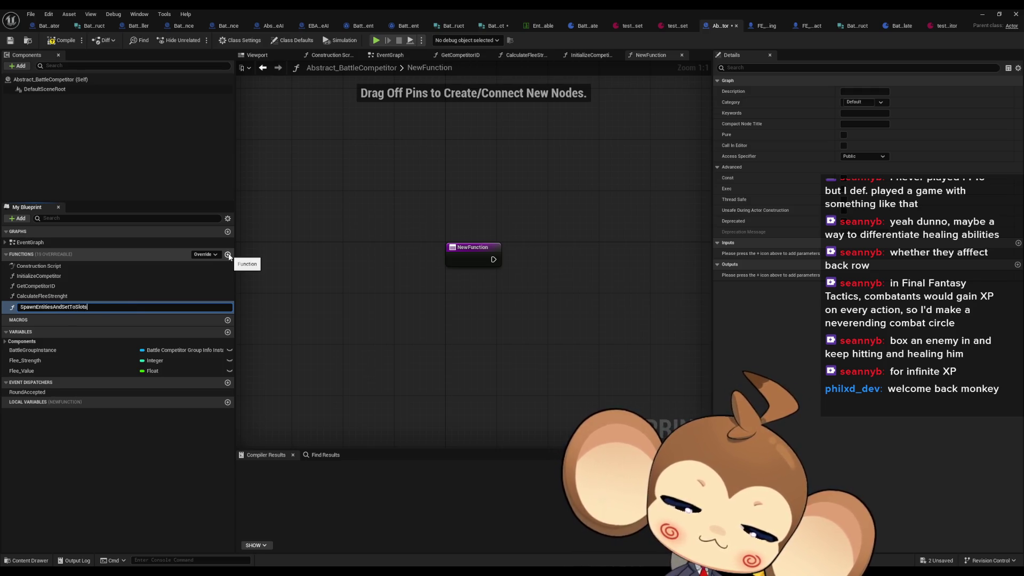
# - Confirm the SpawnEntitiesAndSetToSlots function and place it right after InitializeCompetitor in the list
pyautogui.press('Return')
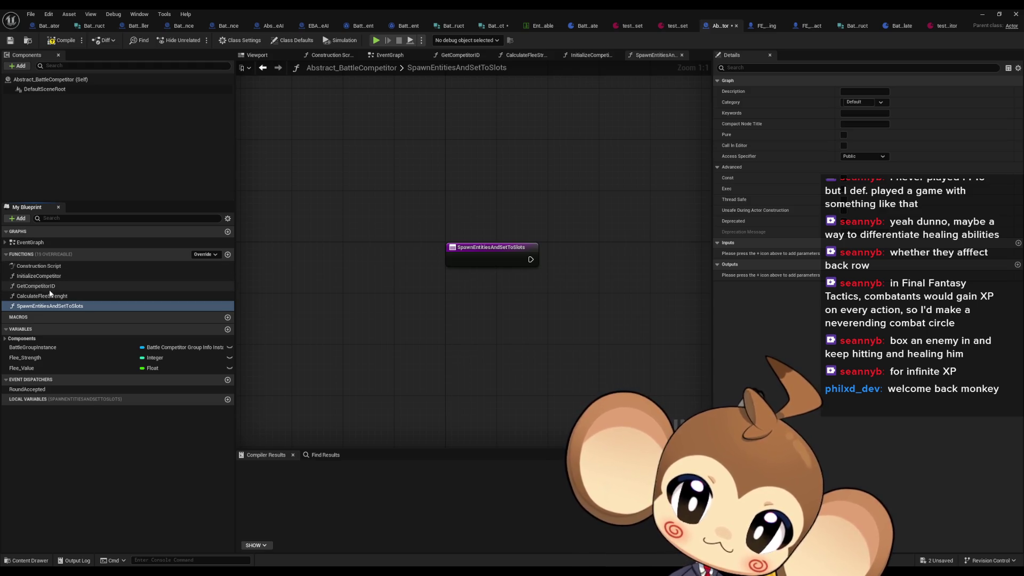
pyautogui.moveTo(47, 295); pyautogui.dragTo(51, 282)
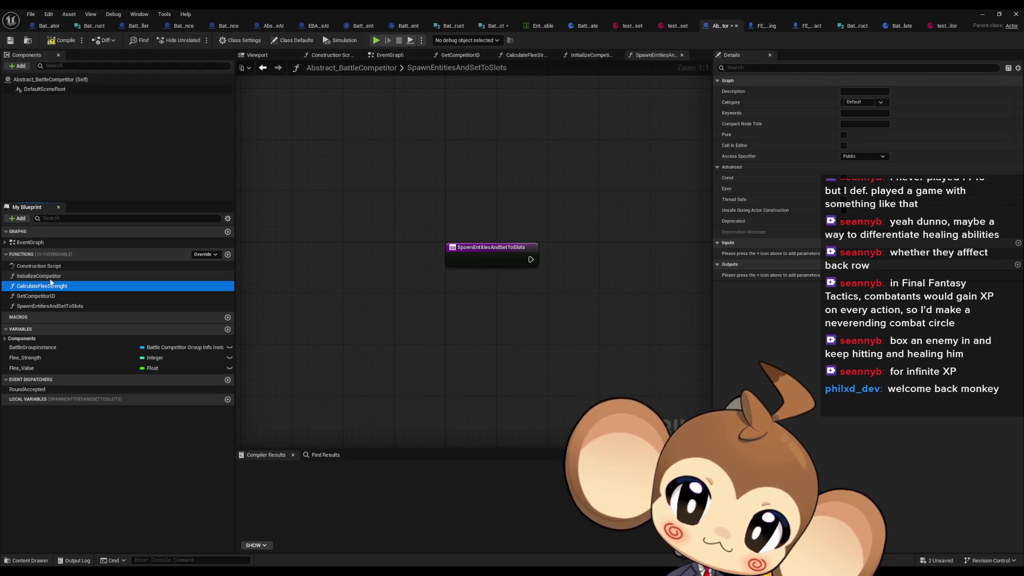
pyautogui.moveTo(51, 280)
pyautogui.mouseDown()
pyautogui.moveTo(68, 295)
pyautogui.moveTo(53, 296)
pyautogui.moveTo(53, 287)
pyautogui.moveTo(53, 297)
pyautogui.mouseUp()
pyautogui.click(54, 306)
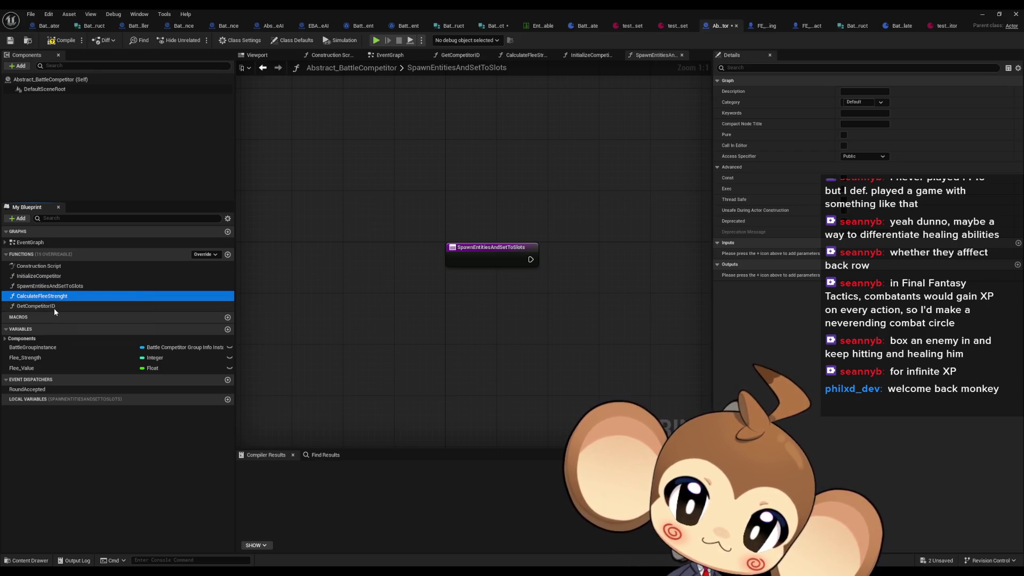
# - Place an unconnected Spawn Entities and Set to Slots call below the loop in InitializeCompetitor
pyautogui.doubleClick(39, 276)
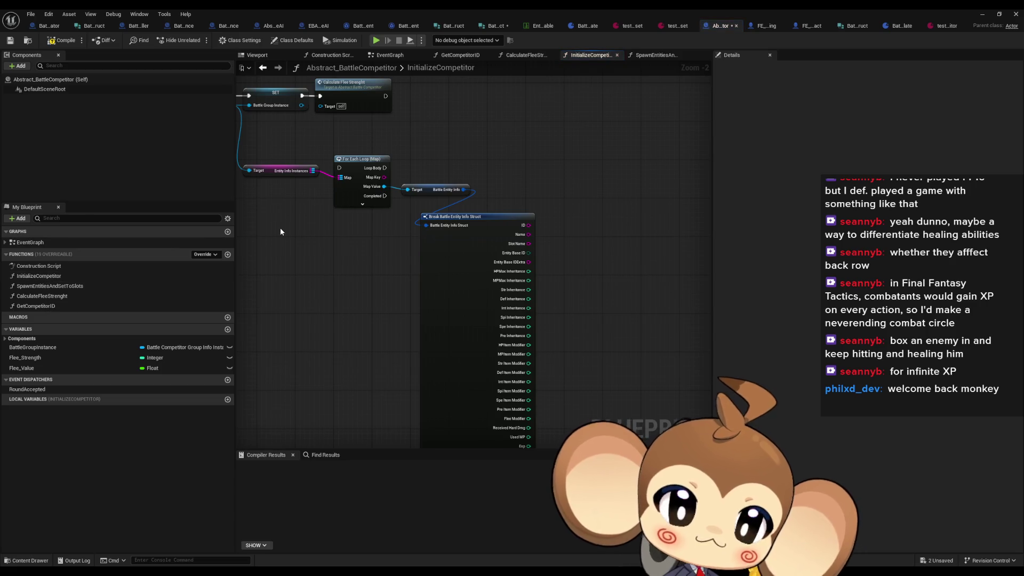
pyautogui.scroll(-1, 248, 242)
pyautogui.doubleClick(48, 286)
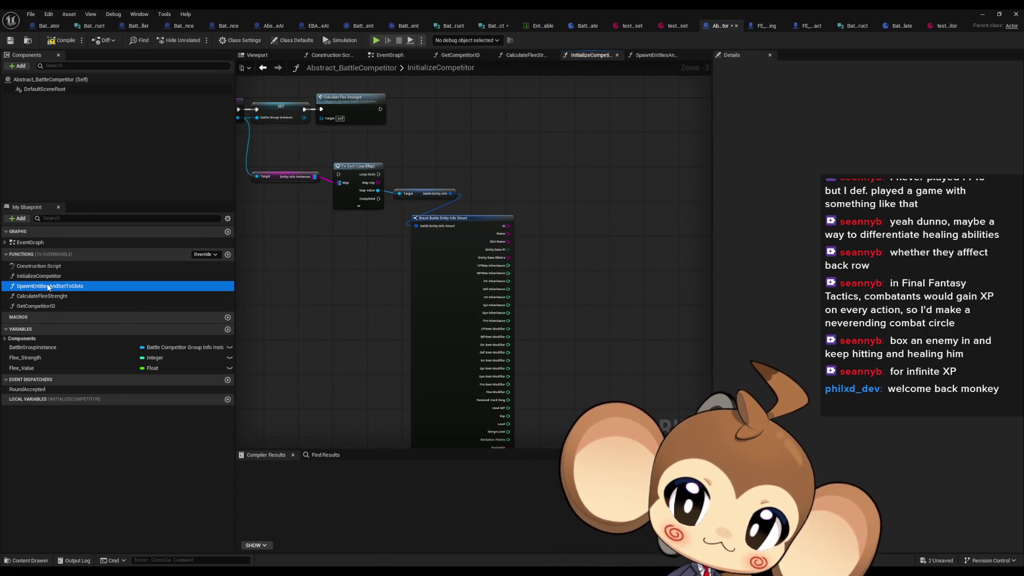
pyautogui.doubleClick(39, 277)
pyautogui.moveTo(45, 286)
pyautogui.mouseDown()
pyautogui.moveTo(288, 240)
pyautogui.moveTo(418, 269)
pyautogui.mouseUp()
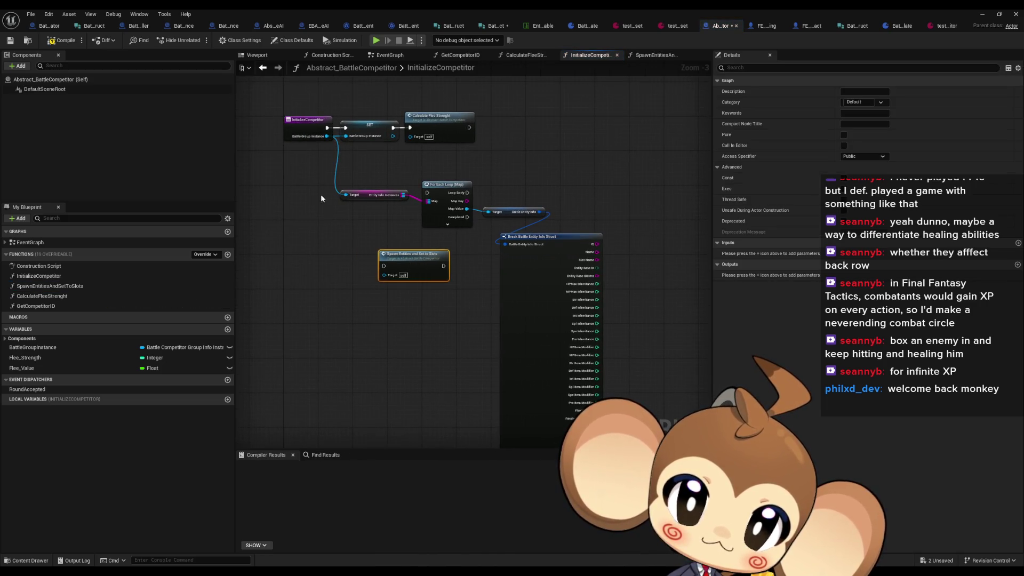
pyautogui.scroll(2, 322, 197)
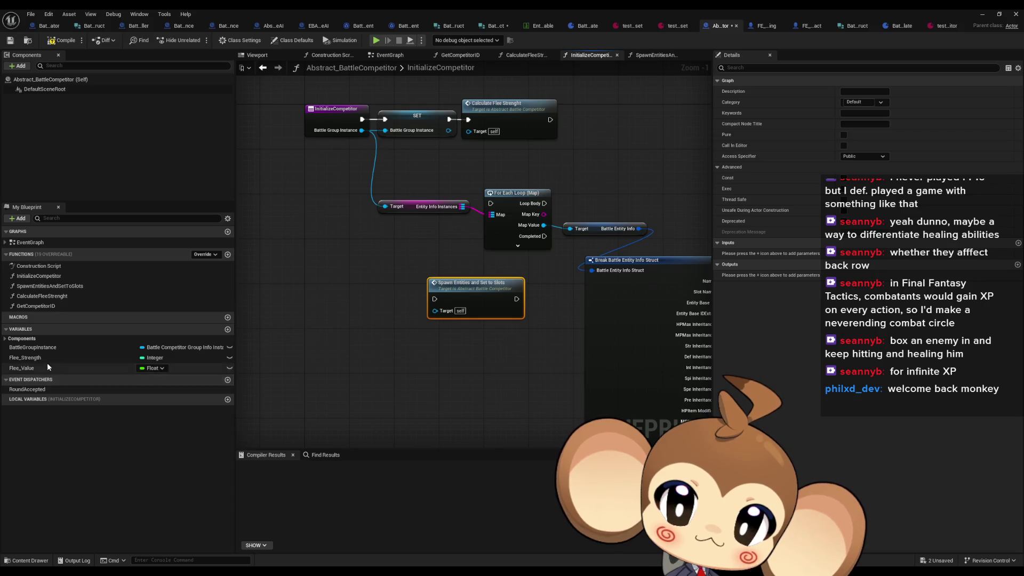
pyautogui.moveTo(456, 289); pyautogui.dragTo(450, 289)
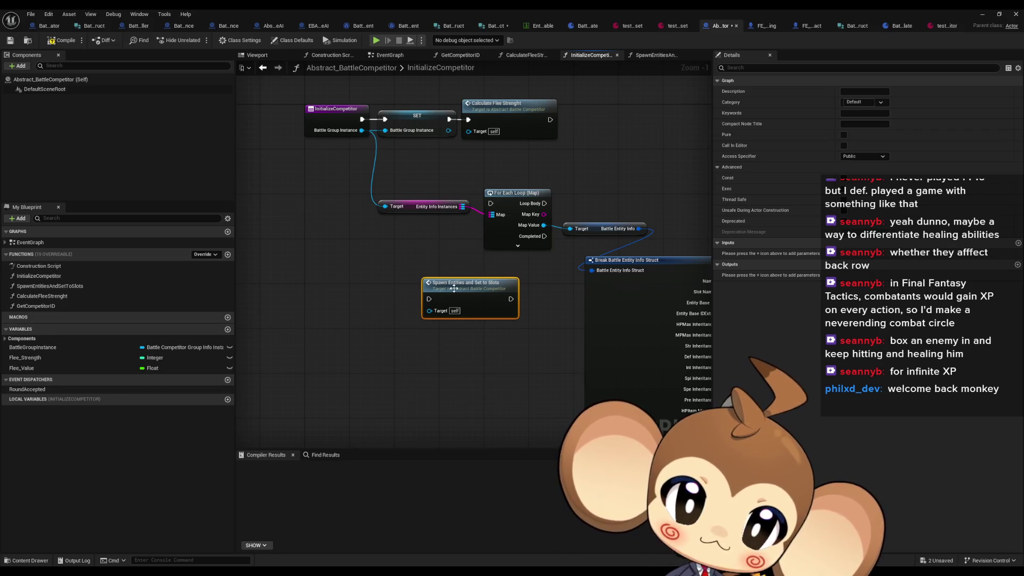
# - Add a Battle Group Instance getter inside the SpawnEntitiesAndSetToSlots graph
pyautogui.doubleClick(49, 286)
pyautogui.moveTo(75, 344)
pyautogui.mouseDown()
pyautogui.moveTo(343, 323)
pyautogui.moveTo(528, 327)
pyautogui.mouseUp()
pyautogui.click(482, 336)
# - Get Battle Competitor Group Info from the instance and add a fully expanded Break node under it
pyautogui.scroll(-10, 589, 390)
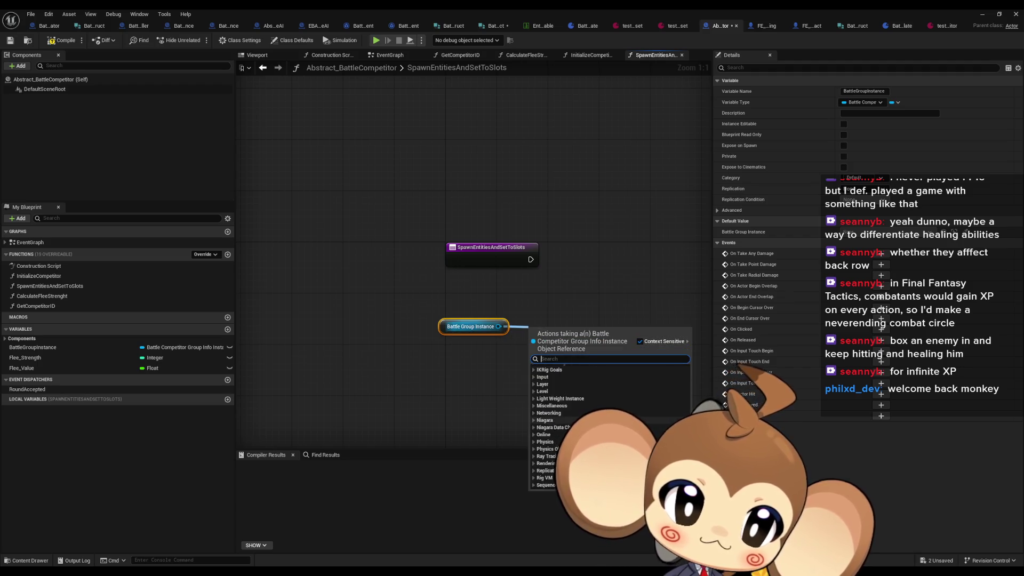
pyautogui.scroll(-5, 536, 421)
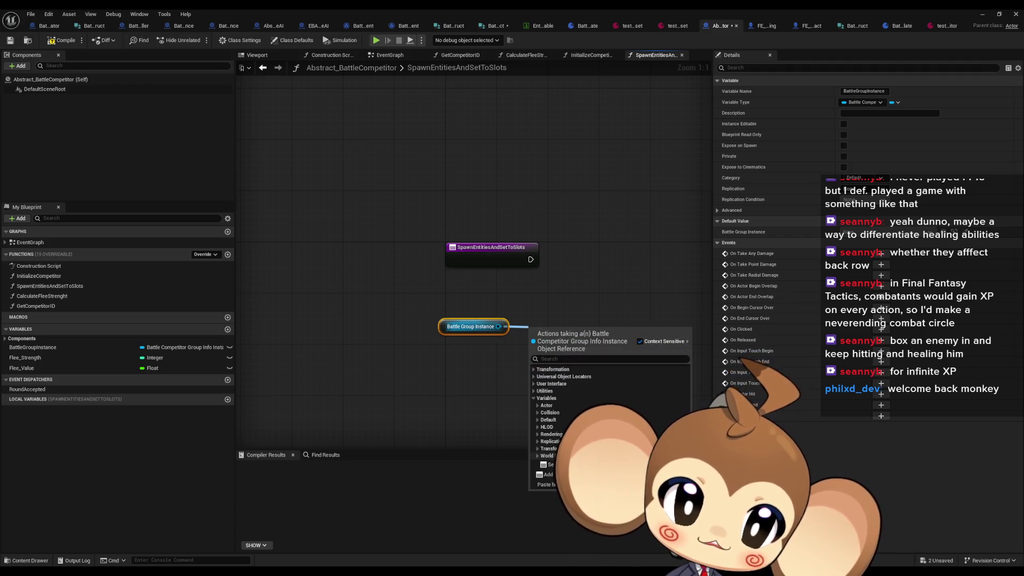
pyautogui.click(537, 420)
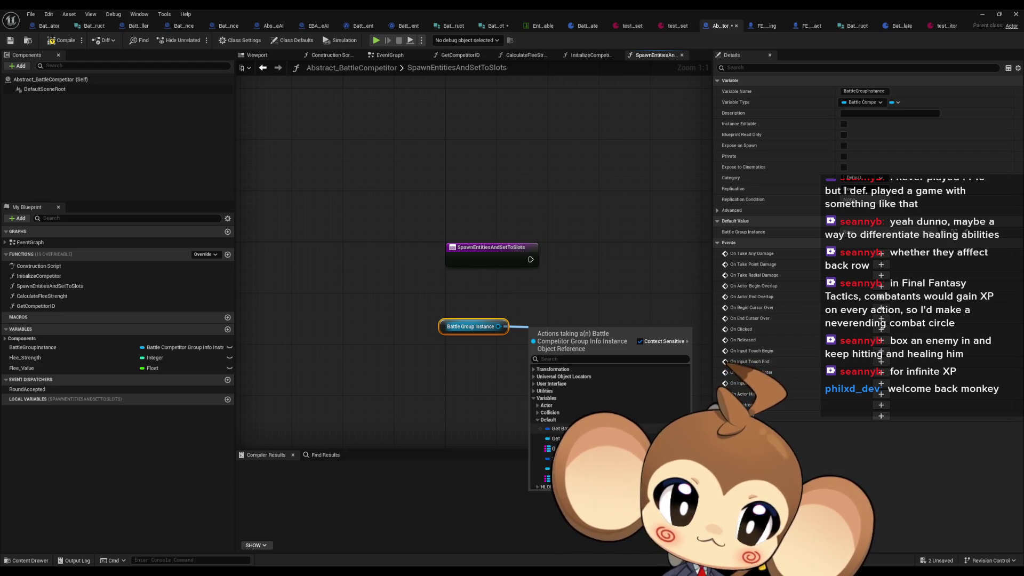
pyautogui.click(560, 428)
pyautogui.moveTo(537, 365)
pyautogui.mouseDown()
pyautogui.moveTo(527, 402)
pyautogui.moveTo(513, 406)
pyautogui.mouseUp()
pyautogui.write('break')
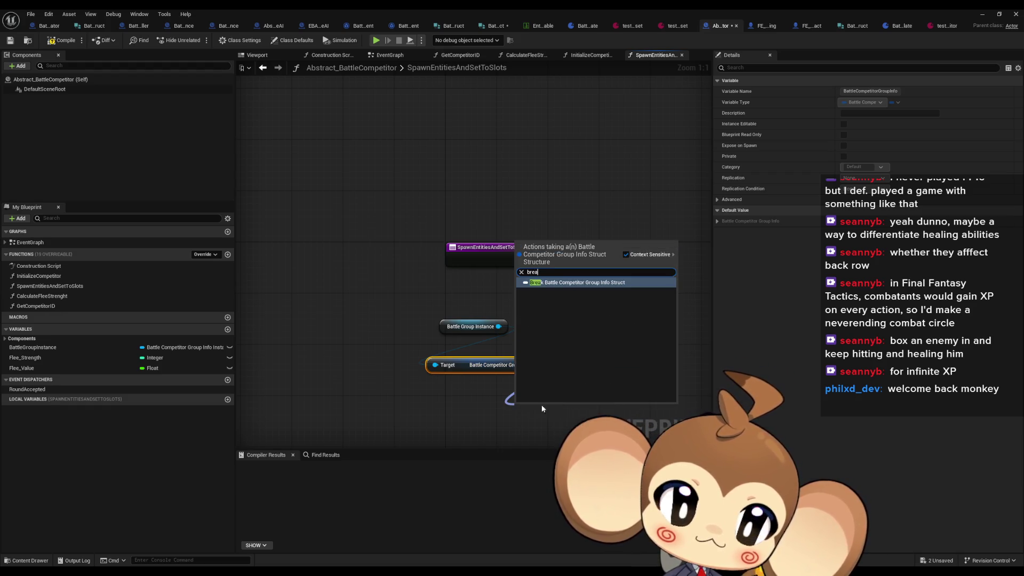
pyautogui.click(555, 287)
pyautogui.click(469, 316)
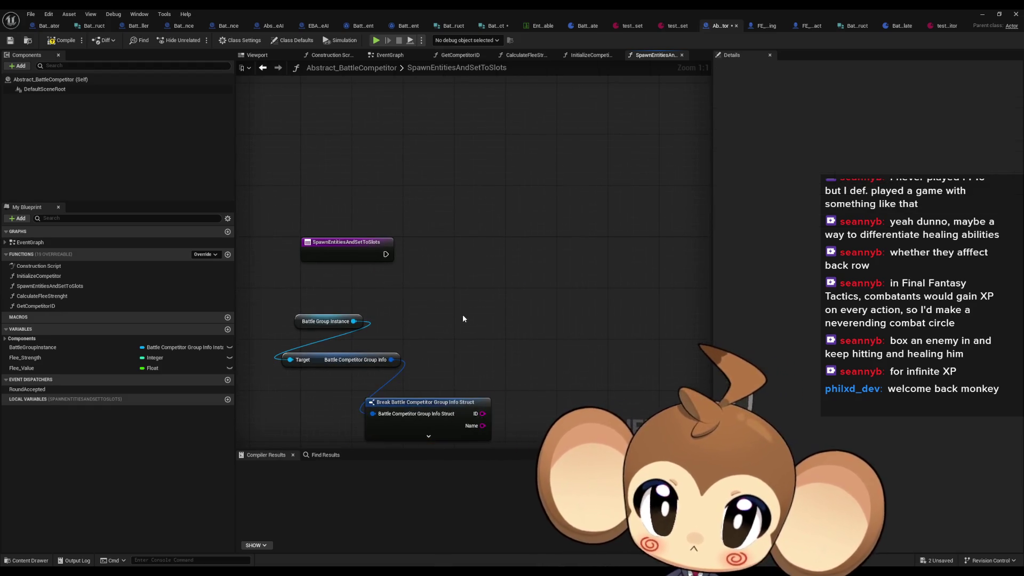
pyautogui.scroll(-2, 449, 381)
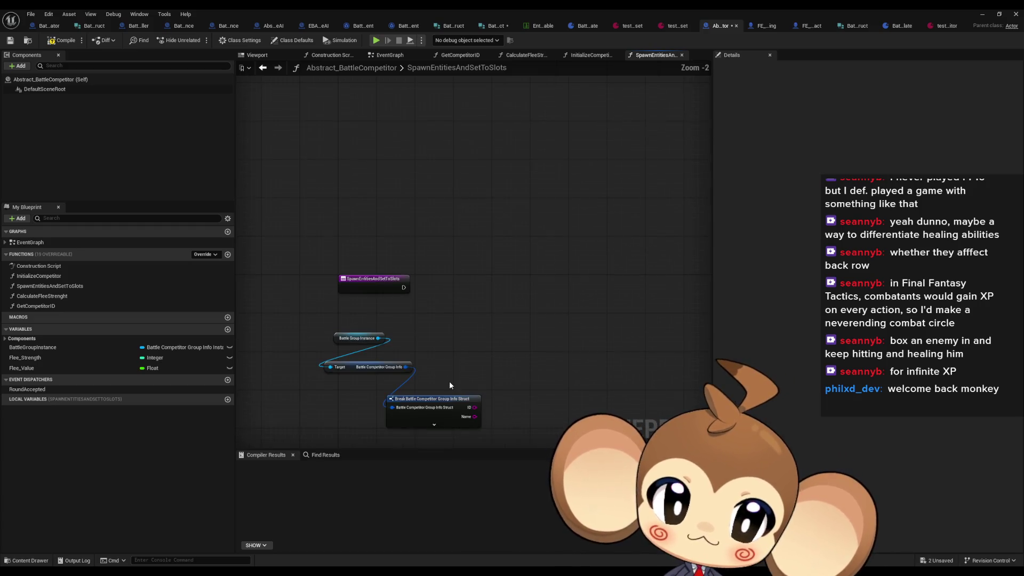
pyautogui.click(434, 425)
pyautogui.moveTo(441, 404)
pyautogui.mouseDown()
pyautogui.moveTo(368, 390)
pyautogui.moveTo(374, 295)
pyautogui.mouseUp()
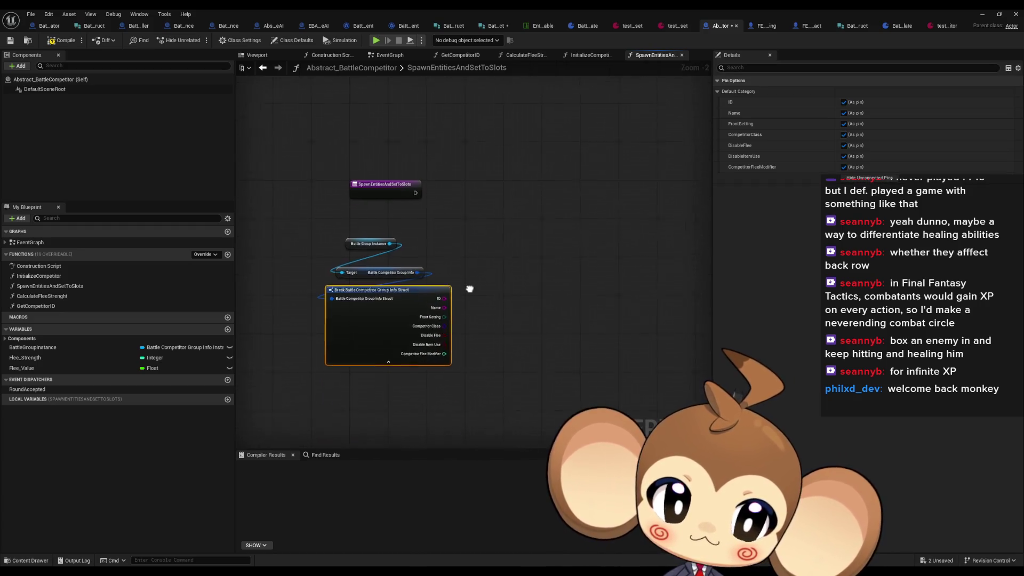
pyautogui.scroll(2, 387, 245)
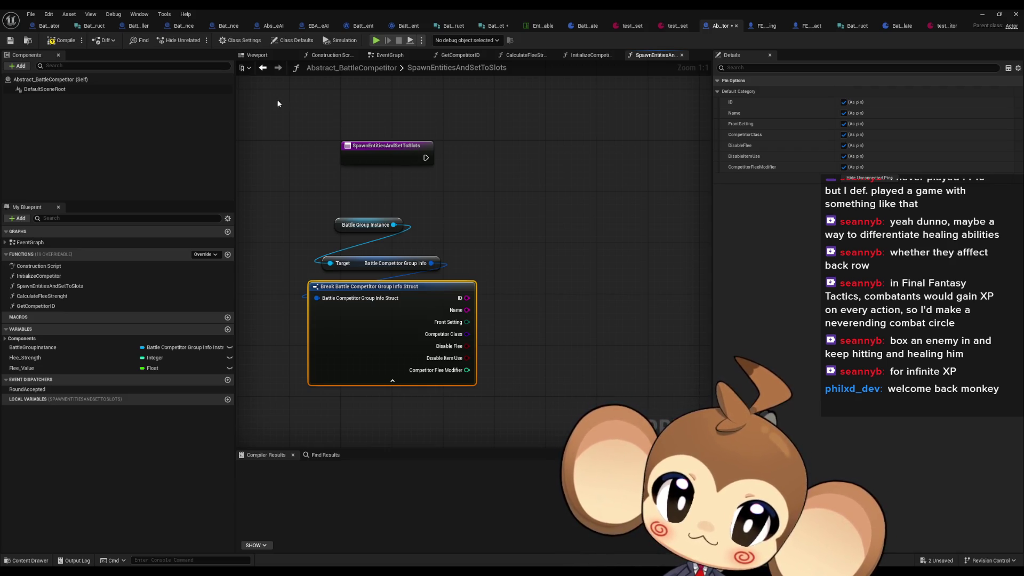
# - Abandon a 'get' search from Battle Group Instance and undo the Target, Break and Dot Product nodes
pyautogui.click(263, 68)
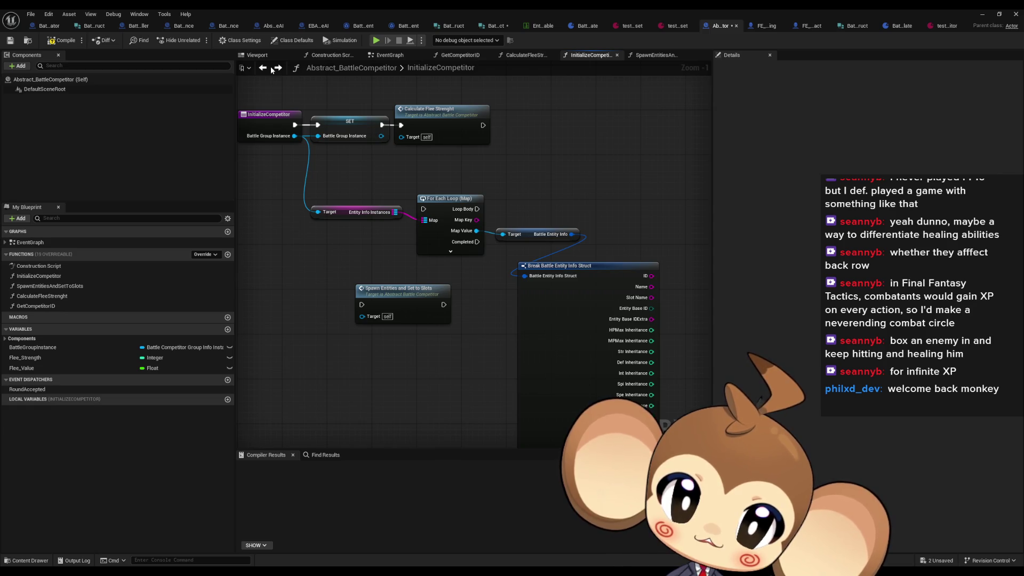
pyautogui.click(278, 68)
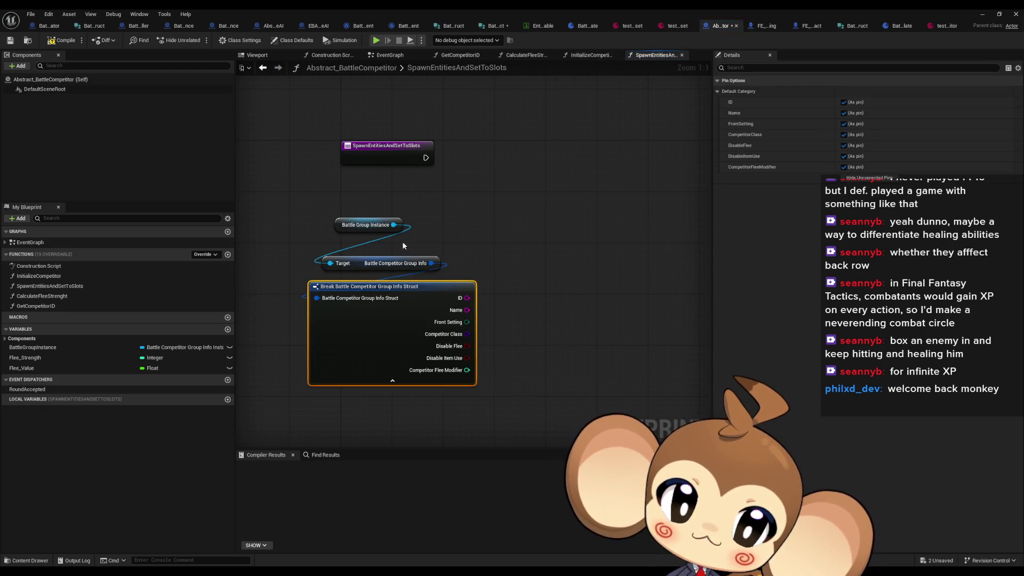
pyautogui.moveTo(393, 228); pyautogui.dragTo(453, 230)
pyautogui.write('get')
pyautogui.press('Escape')
pyautogui.scroll(-12, 566, 373)
pyautogui.scroll(7, 555, 363)
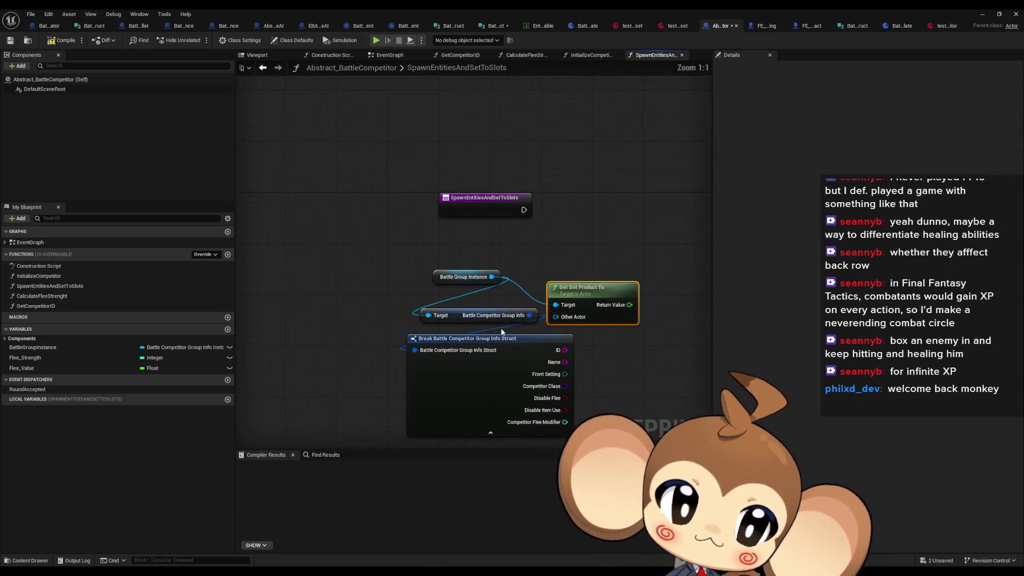
pyautogui.hotkey('ctrl', 'z')
pyautogui.hotkey('ctrl', 'z')
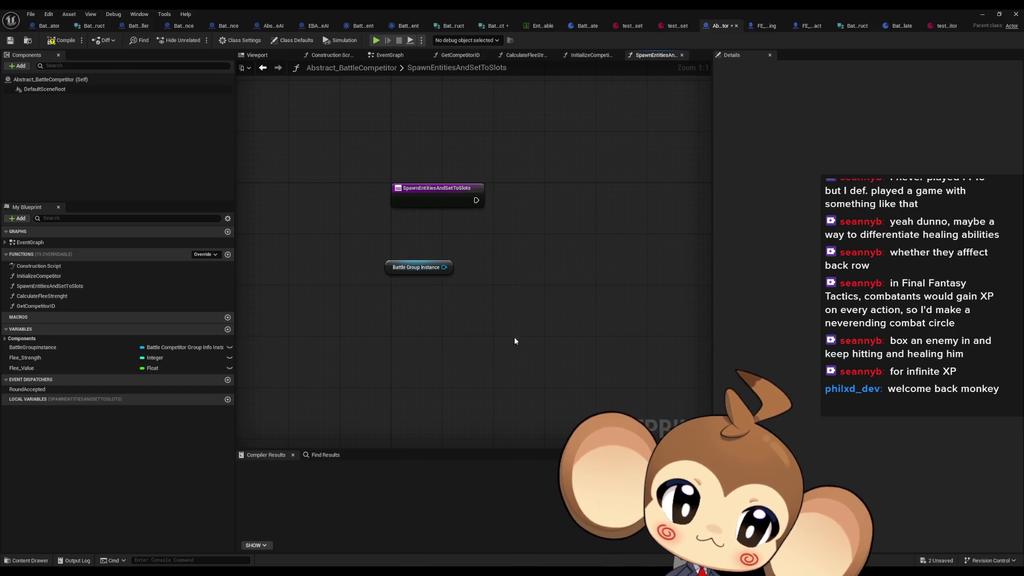
# - Get Entity Info Instances from Battle Group Instance and loop over it with For Each Loop (Map)
pyautogui.moveTo(444, 267); pyautogui.dragTo(425, 312)
pyautogui.scroll(-10, 507, 432)
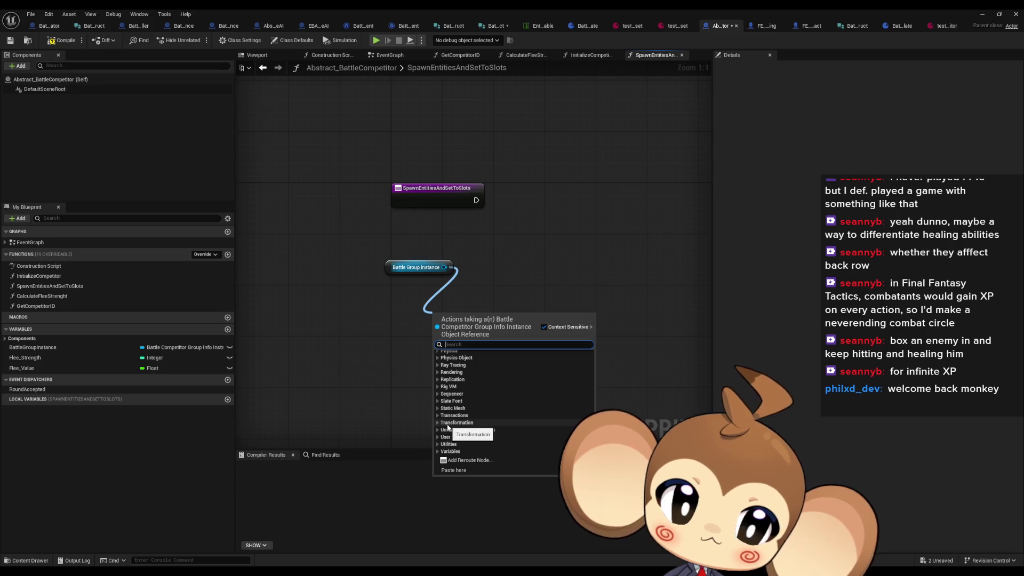
pyautogui.click(438, 452)
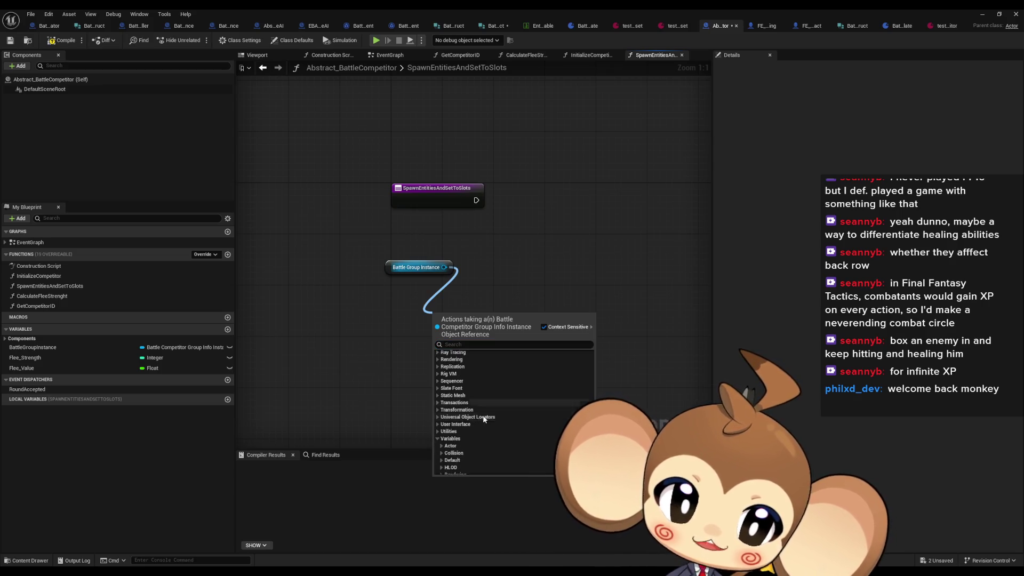
pyautogui.scroll(-3, 442, 425)
pyautogui.click(442, 422)
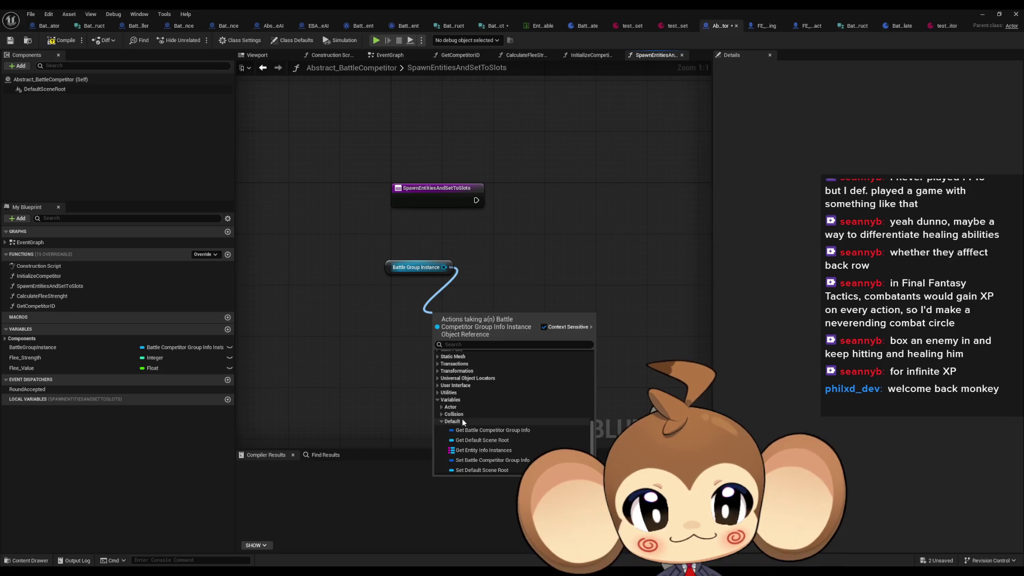
pyautogui.click(470, 429)
pyautogui.moveTo(457, 324); pyautogui.dragTo(401, 310)
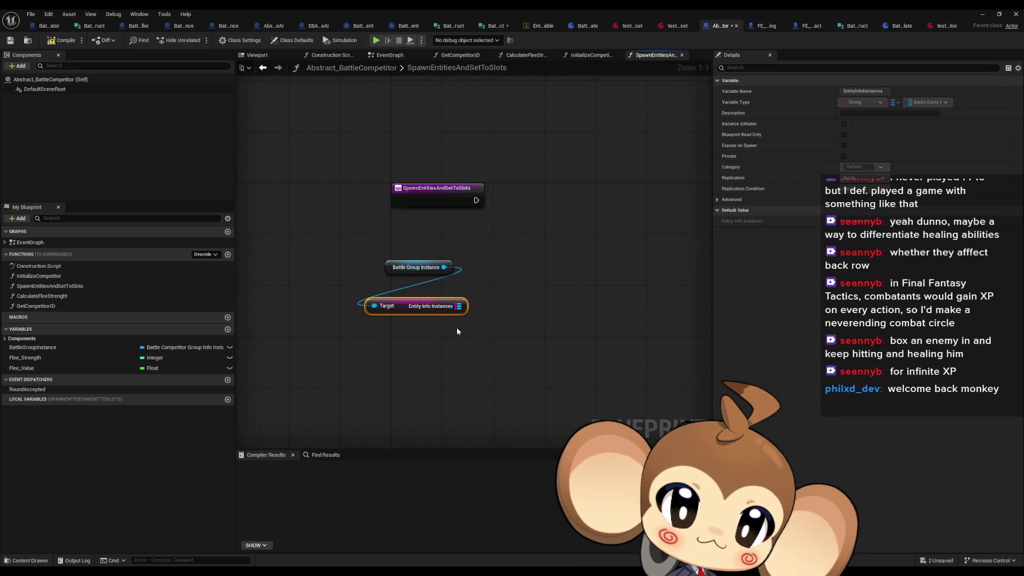
pyautogui.moveTo(457, 305); pyautogui.dragTo(517, 284)
pyautogui.write('forea')
pyautogui.press('Return')
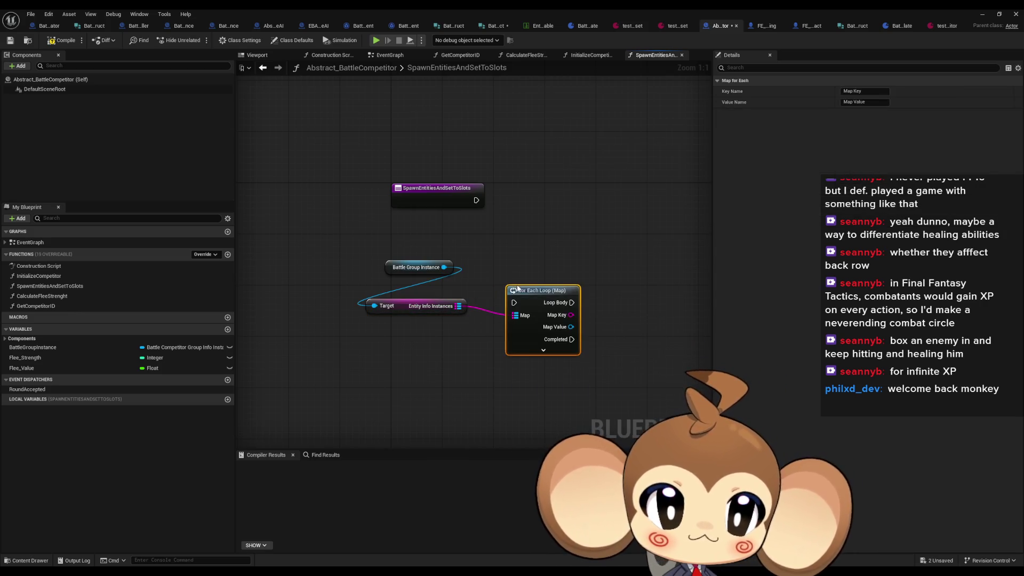
# - Get each Map Value's Battle Entity Info and break it, then start renaming the function
pyautogui.moveTo(466, 311)
pyautogui.mouseDown()
pyautogui.moveTo(501, 320)
pyautogui.moveTo(502, 311)
pyautogui.mouseUp()
pyautogui.scroll(-5, 576, 398)
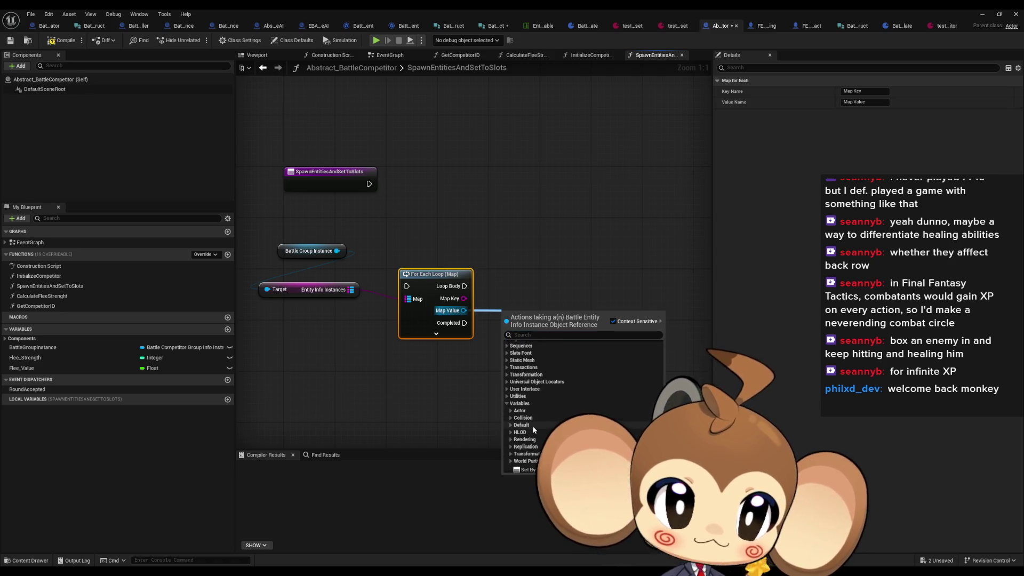
pyautogui.scroll(-4, 553, 406)
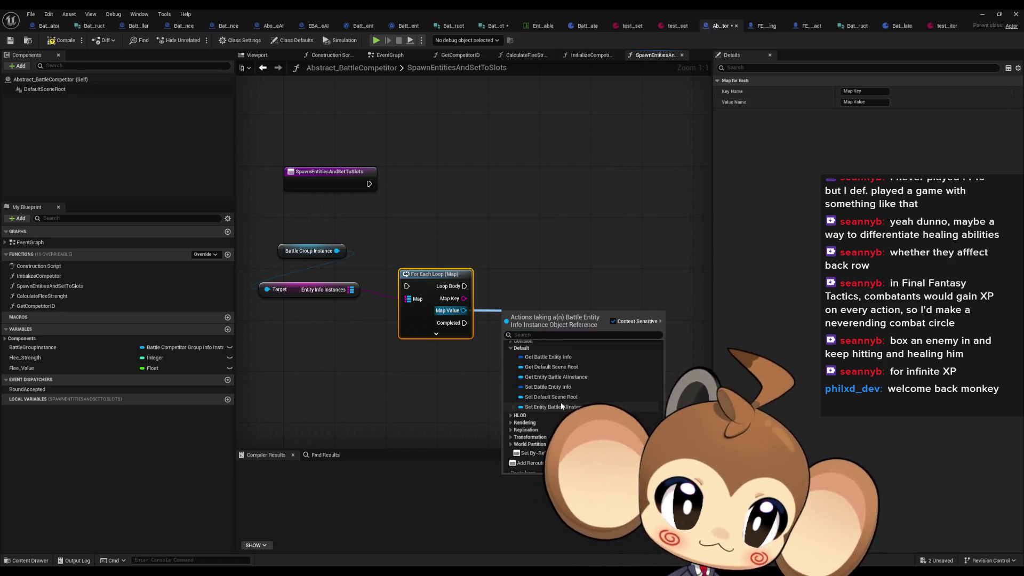
pyautogui.scroll(-3, 560, 403)
pyautogui.click(600, 383)
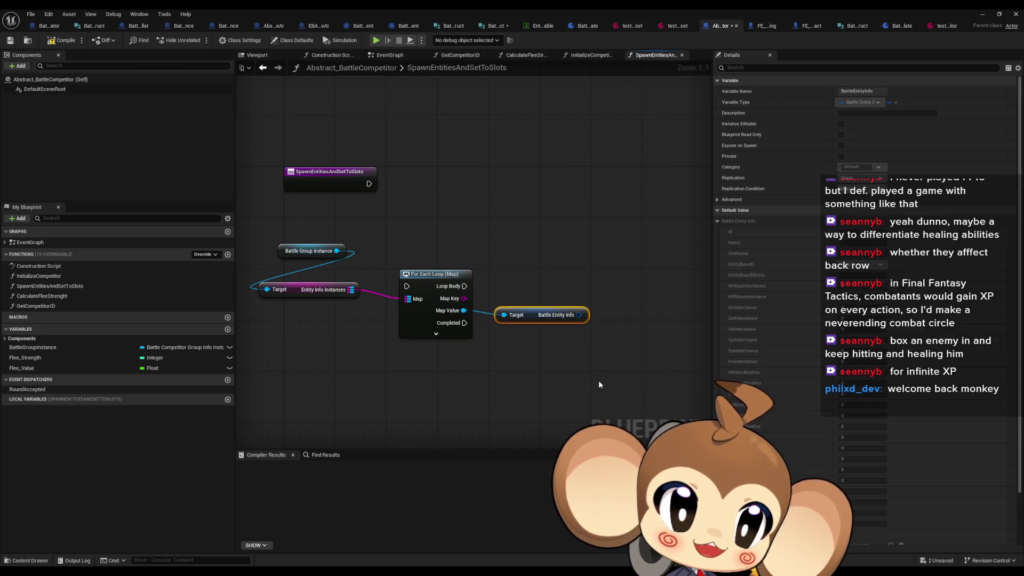
pyautogui.moveTo(579, 315)
pyautogui.mouseDown()
pyautogui.moveTo(547, 351)
pyautogui.moveTo(535, 341)
pyautogui.mouseUp()
pyautogui.write('brea')
pyautogui.press('Return')
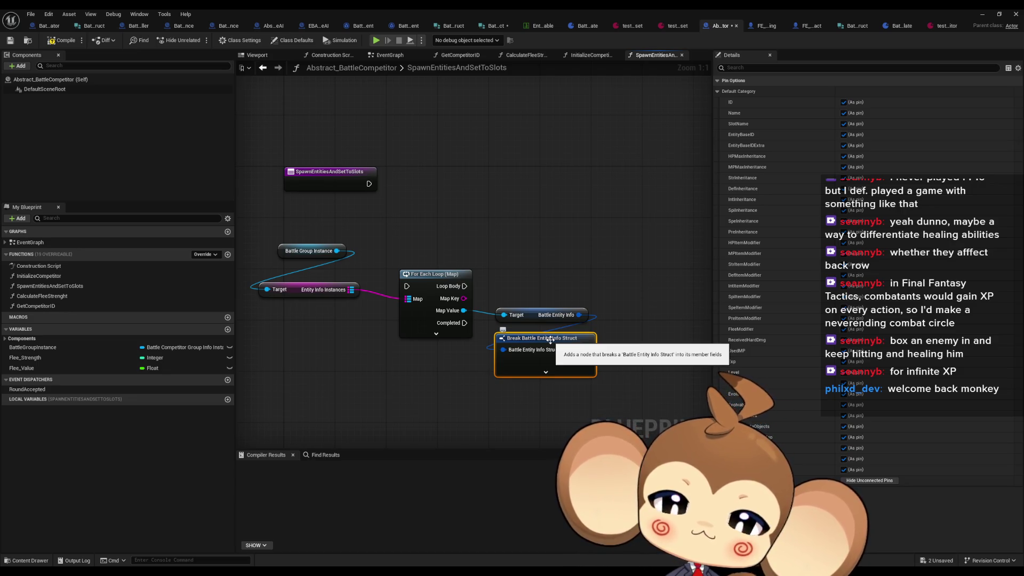
pyautogui.click(38, 286)
pyautogui.press('F2')
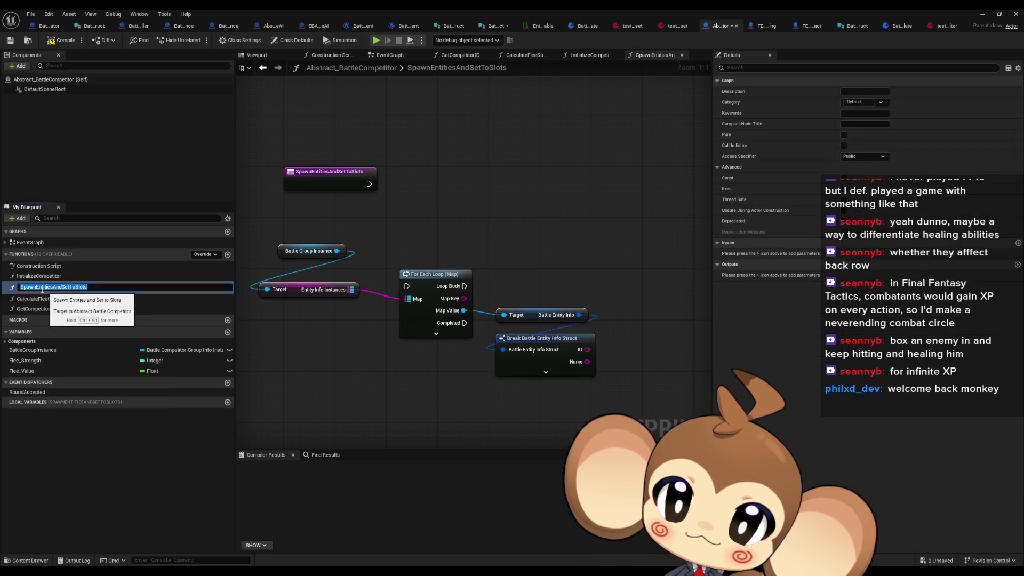
# - Edit the function name to SpawnInitializeAndSetToSlots_Entities and confirm it
pyautogui.press('End')
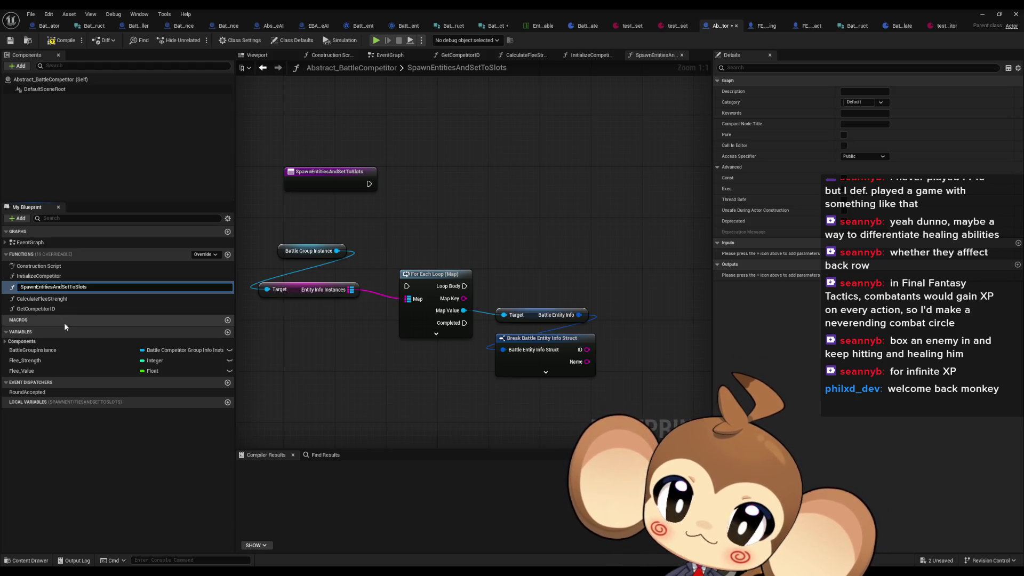
pyautogui.hotkey('shift', 'Right')
pyautogui.hotkey('shift', 'Right')
pyautogui.hotkey('shift', 'Right')
pyautogui.write('Init')
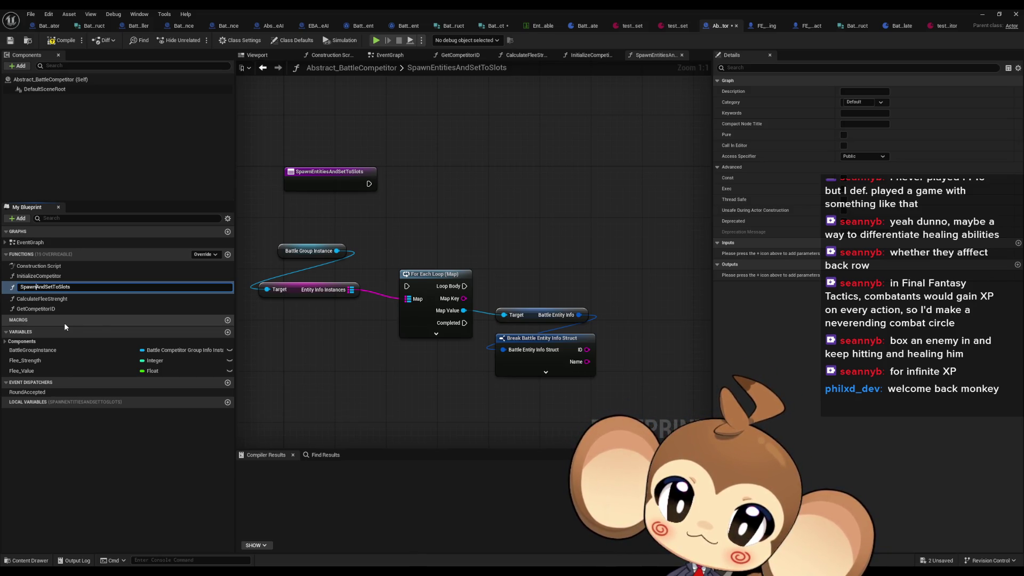
pyautogui.write('ialize')
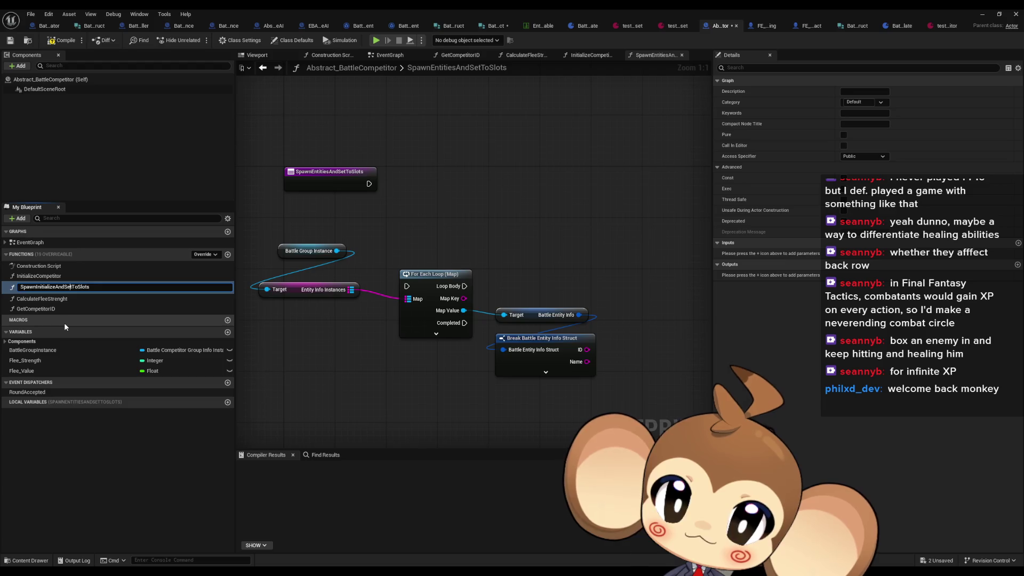
pyautogui.write('Entities_')
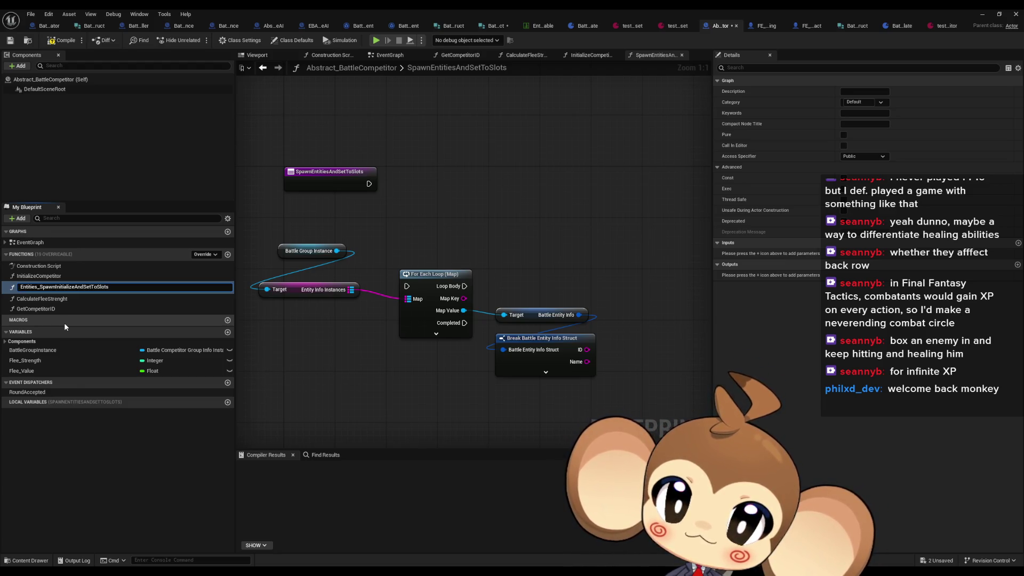
pyautogui.press('BackSpace')
pyautogui.press('BackSpace')
pyautogui.press('BackSpace')
pyautogui.press('BackSpace')
pyautogui.press('BackSpace')
pyautogui.press('BackSpace')
pyautogui.press('End')
pyautogui.write('_Entities')
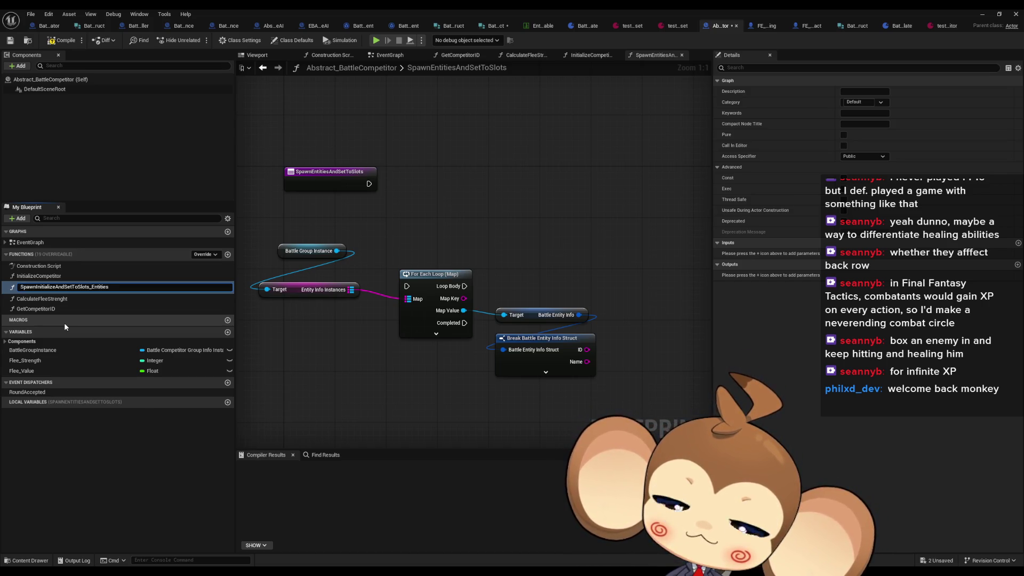
pyautogui.press('Return')
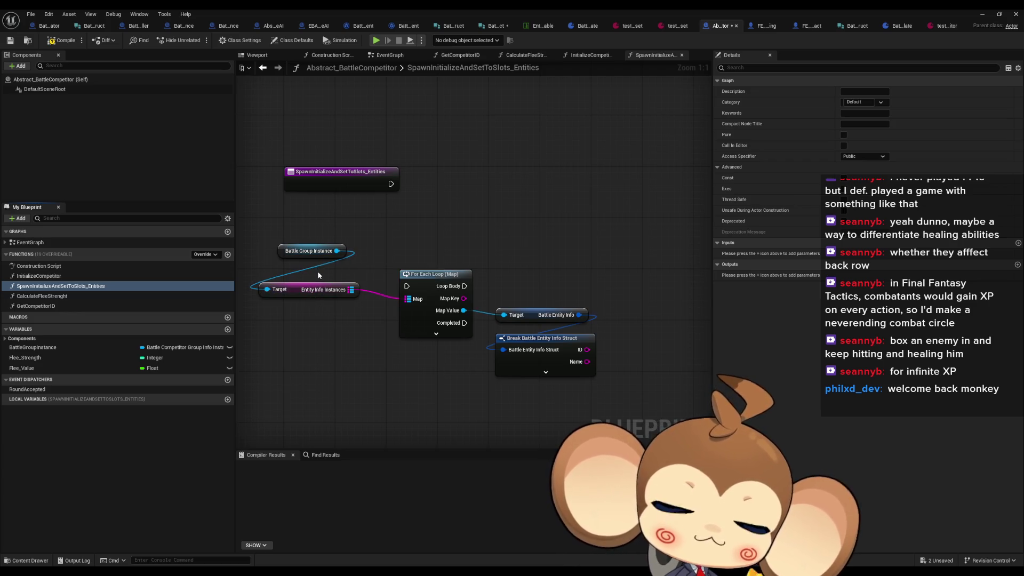
# - Expand the Battle Entity Info break and add a Get Entity Base Info from Base ID node
pyautogui.click(545, 373)
pyautogui.moveTo(543, 373)
pyautogui.mouseDown()
pyautogui.moveTo(523, 114)
pyautogui.moveTo(574, 316)
pyautogui.mouseUp()
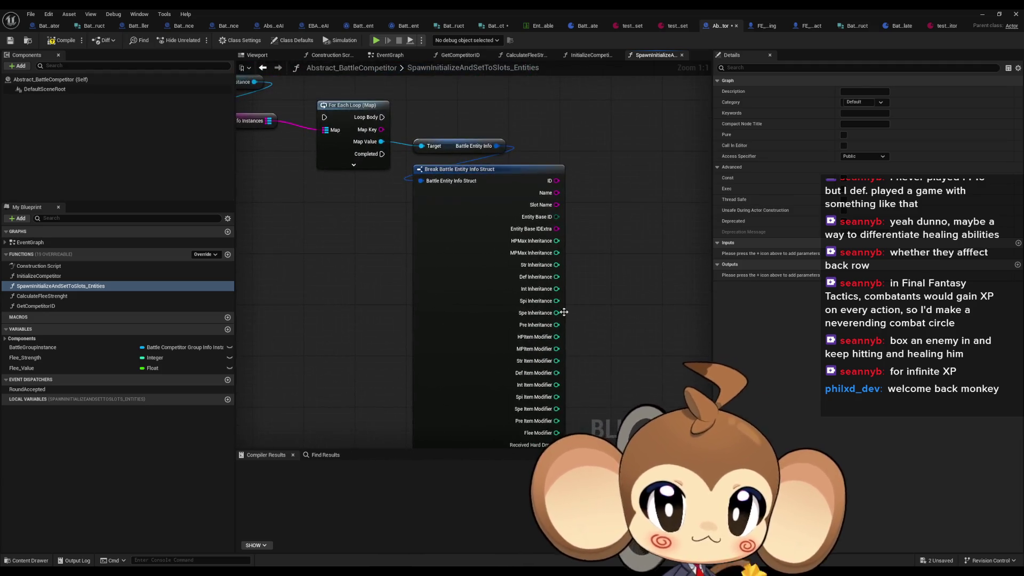
pyautogui.moveTo(628, 212)
pyautogui.mouseDown()
pyautogui.moveTo(625, 292)
pyautogui.moveTo(694, 306)
pyautogui.moveTo(681, 303)
pyautogui.moveTo(670, 325)
pyautogui.moveTo(588, 156)
pyautogui.mouseUp()
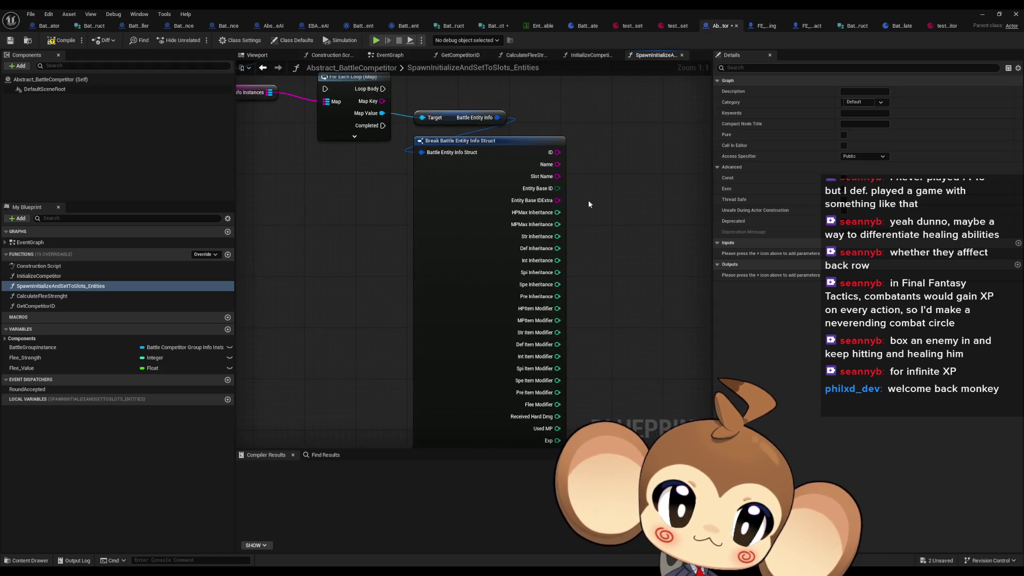
pyautogui.moveTo(580, 199); pyautogui.dragTo(532, 270)
pyautogui.rightClick(550, 248)
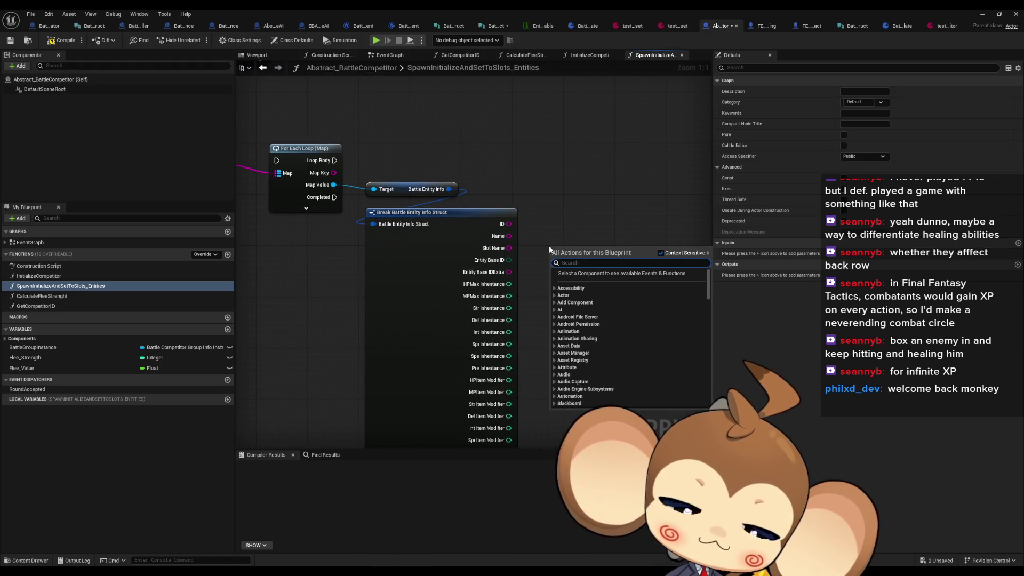
pyautogui.write('get from base')
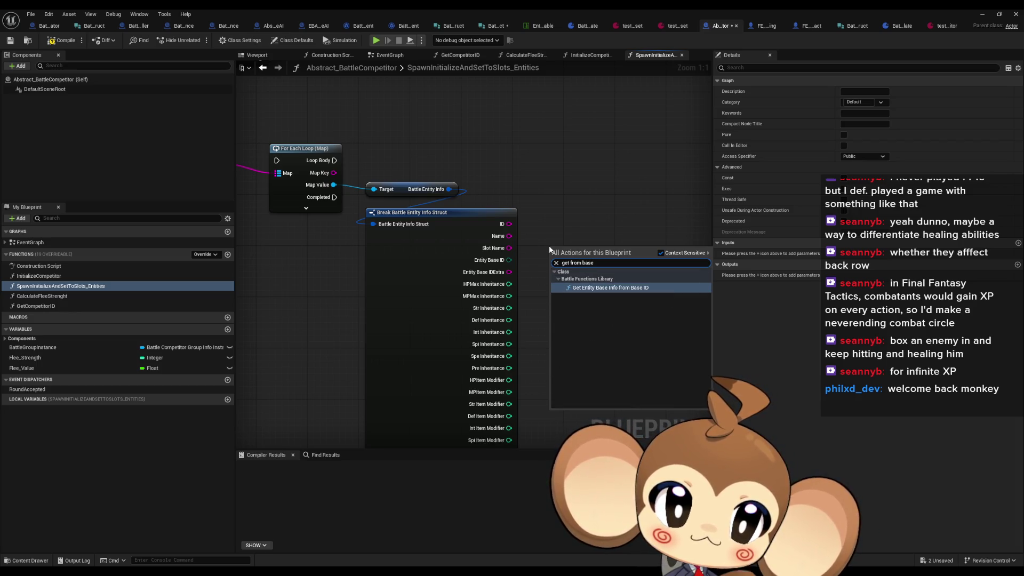
pyautogui.press('Return')
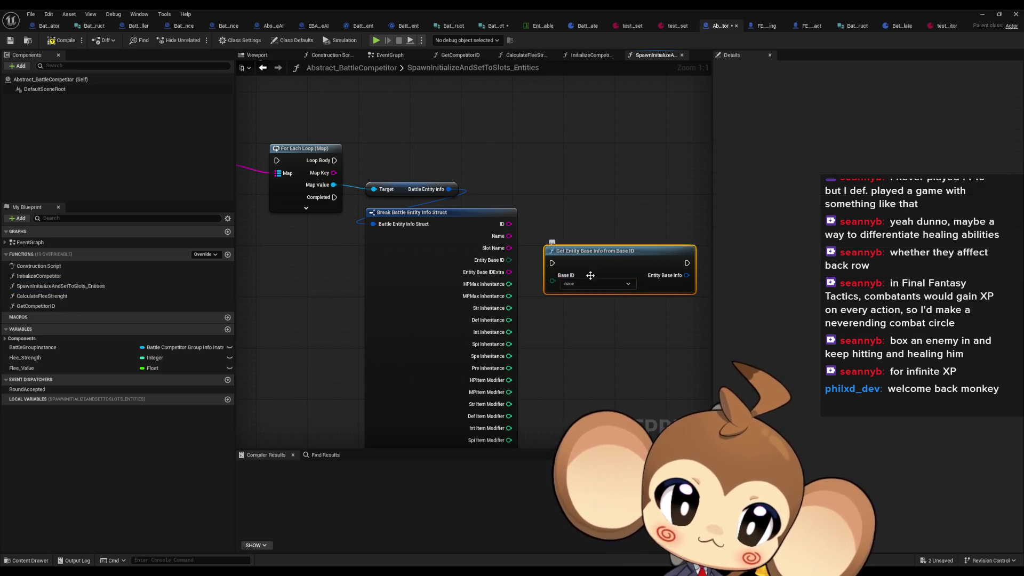
# - Wire Entity Base ID into the lookup, break its result, and spawn an actor from FE Class
pyautogui.moveTo(552, 281); pyautogui.dragTo(510, 260)
pyautogui.moveTo(614, 250)
pyautogui.mouseDown()
pyautogui.moveTo(602, 238)
pyautogui.moveTo(581, 295)
pyautogui.mouseUp()
pyautogui.write('brea')
pyautogui.click(611, 330)
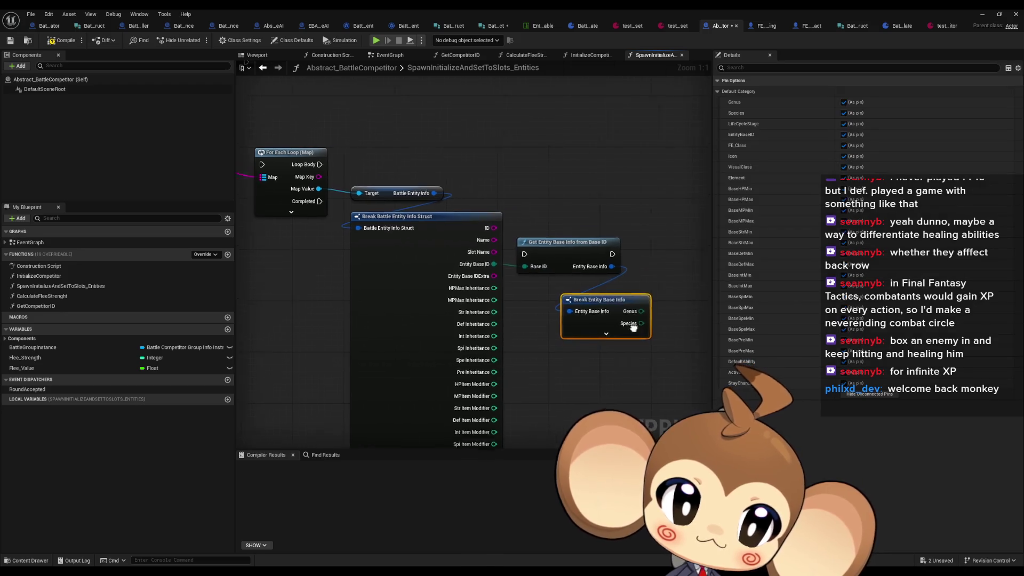
pyautogui.moveTo(509, 347)
pyautogui.mouseDown()
pyautogui.moveTo(477, 320)
pyautogui.moveTo(460, 213)
pyautogui.mouseUp()
pyautogui.moveTo(537, 247)
pyautogui.mouseDown()
pyautogui.moveTo(543, 288)
pyautogui.moveTo(528, 294)
pyautogui.moveTo(565, 187)
pyautogui.mouseUp()
pyautogui.write('s')
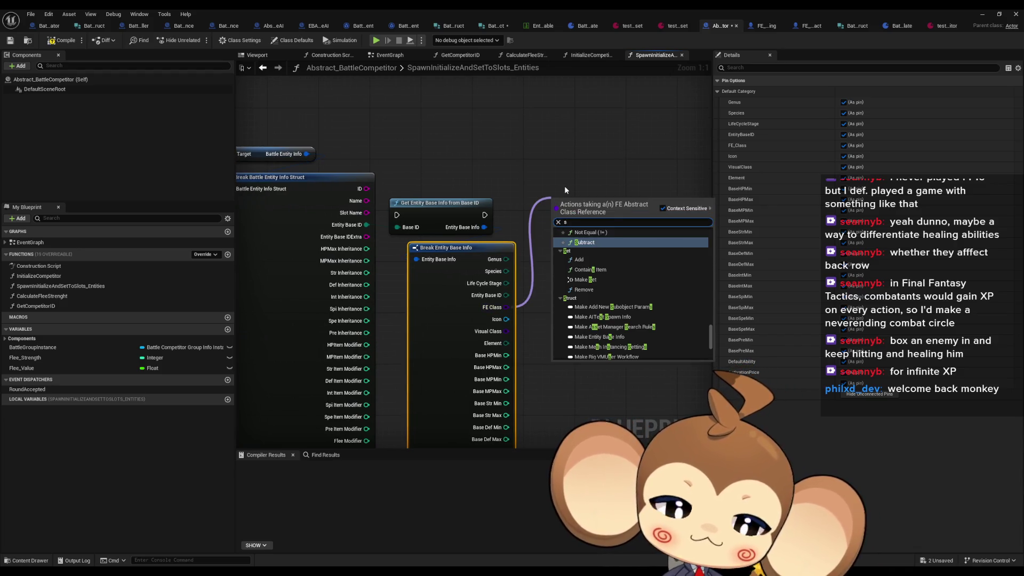
pyautogui.write('pawn')
pyautogui.press('Return')
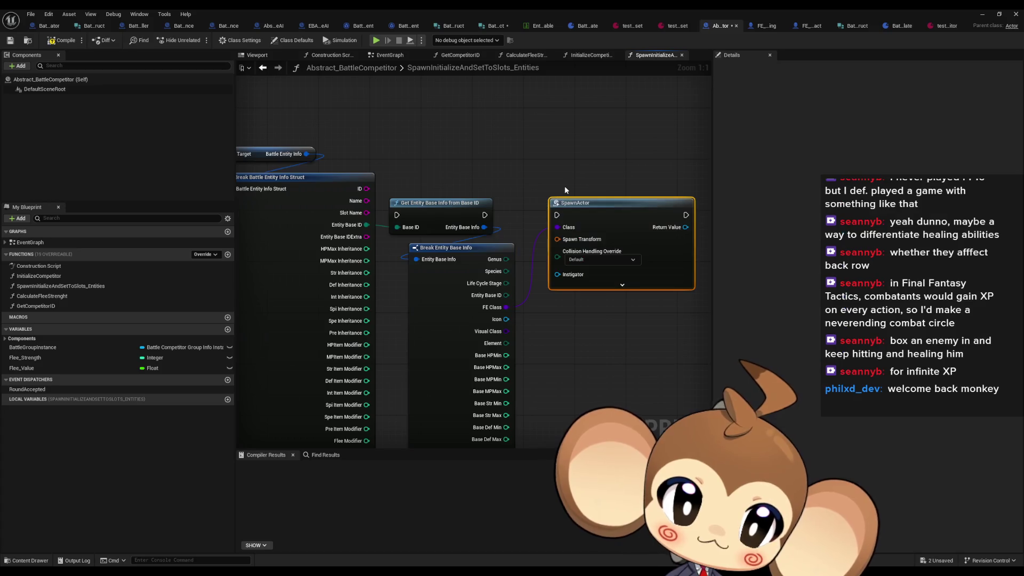
# - Add a Self reference feeding SpawnActor's Instigator and Owner inputs
pyautogui.click(608, 286)
pyautogui.moveTo(608, 267); pyautogui.dragTo(647, 235)
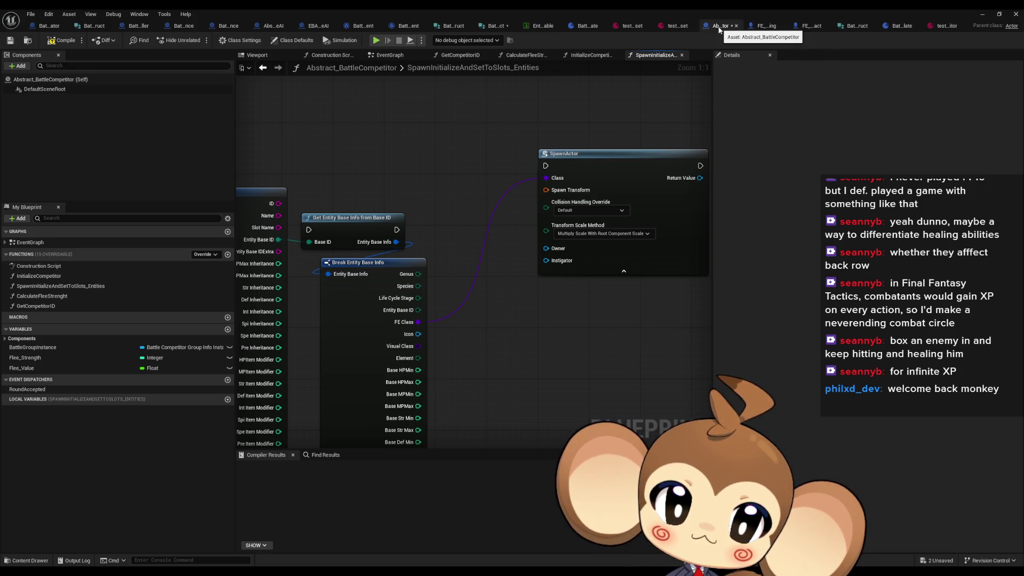
pyautogui.rightClick(497, 299)
pyautogui.write('slef')
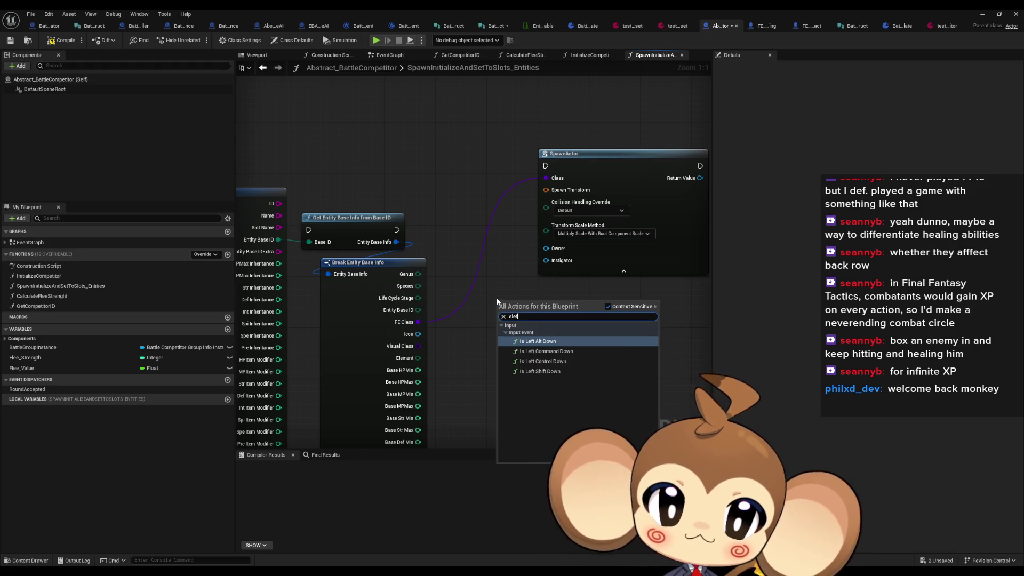
pyautogui.press('BackSpace')
pyautogui.press('BackSpace')
pyautogui.press('BackSpace')
pyautogui.write('elf')
pyautogui.press('Return')
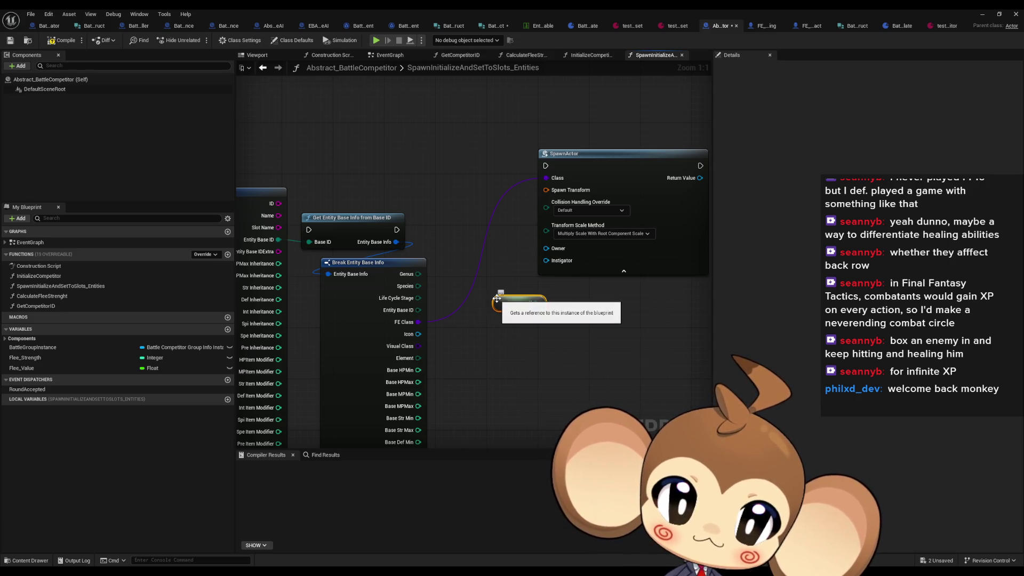
pyautogui.moveTo(536, 303); pyautogui.dragTo(547, 248)
pyautogui.click(589, 312)
# - Split SpawnActor's Spawn Transform into location, rotation and scale, and align Self with Owner
pyautogui.scroll(-1, 576, 308)
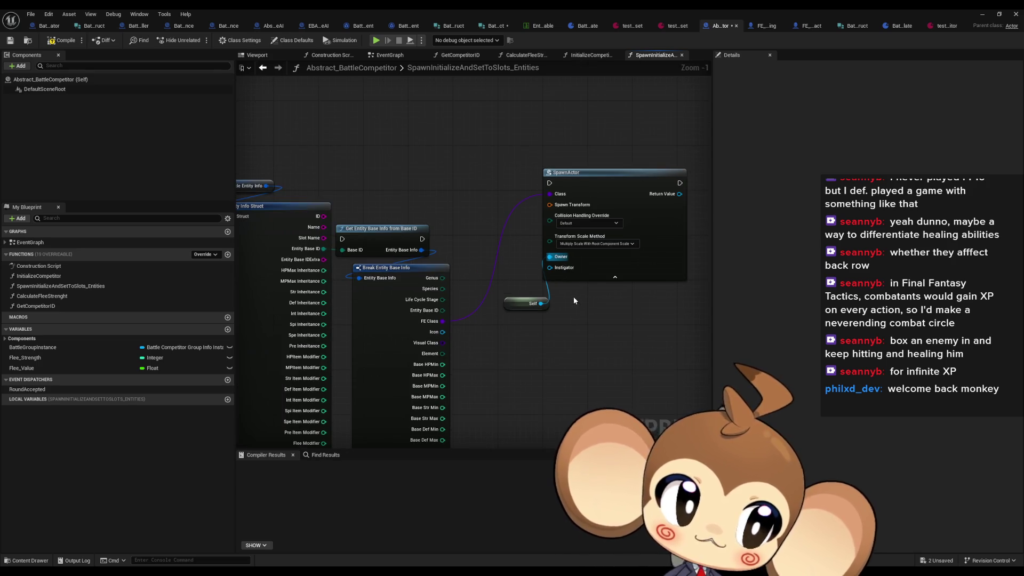
pyautogui.rightClick(542, 202)
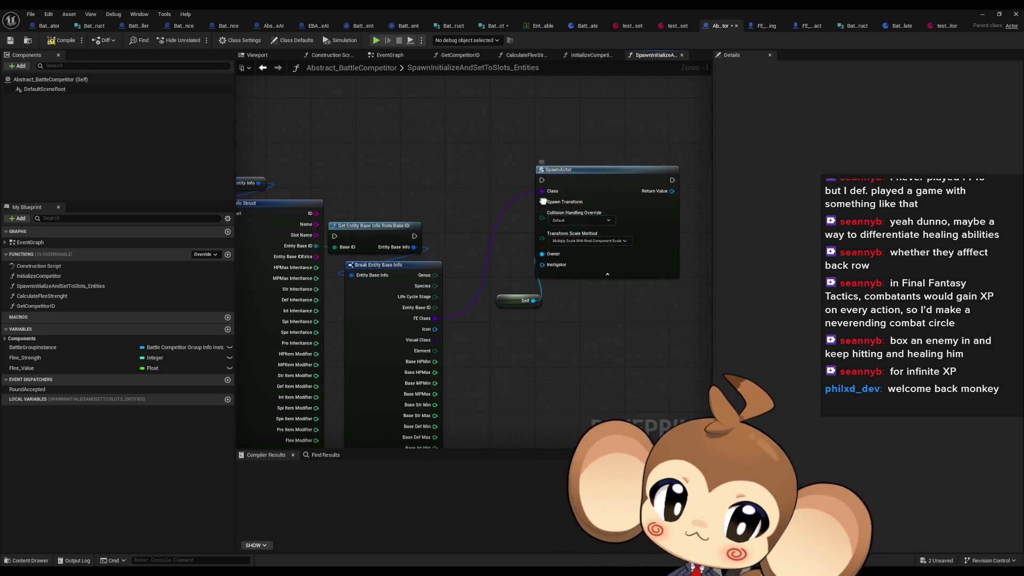
pyautogui.click(586, 244)
pyautogui.moveTo(606, 193); pyautogui.dragTo(635, 193)
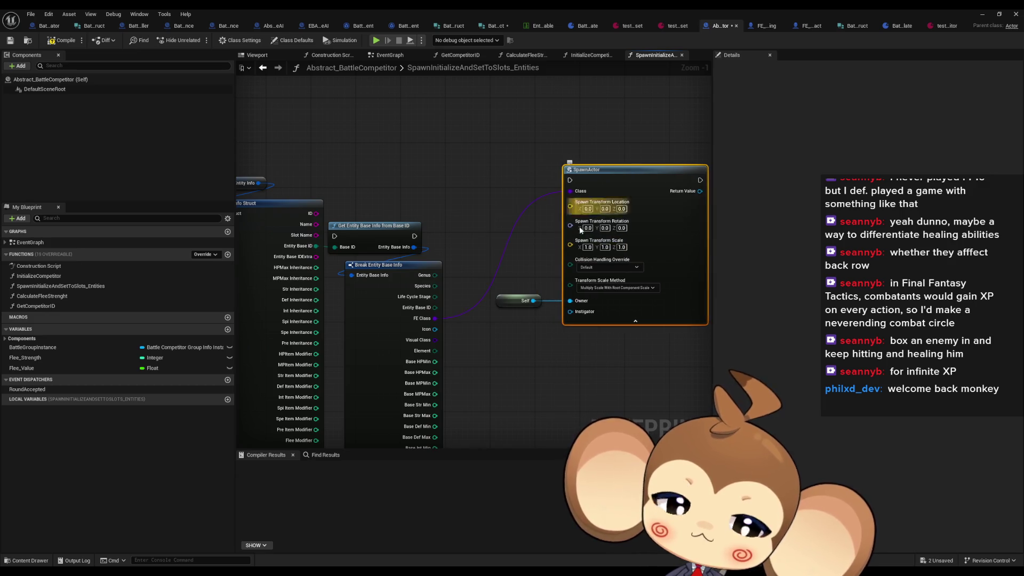
pyautogui.moveTo(513, 300); pyautogui.dragTo(518, 315)
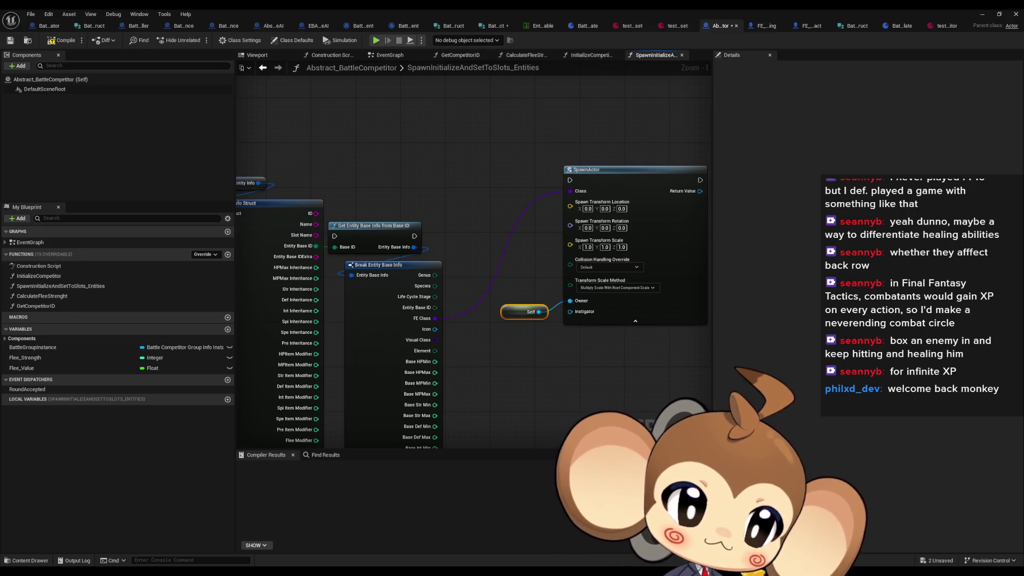
# - Move the Get Entity Base Info node up to tidy the upstream layout
pyautogui.click(555, 384)
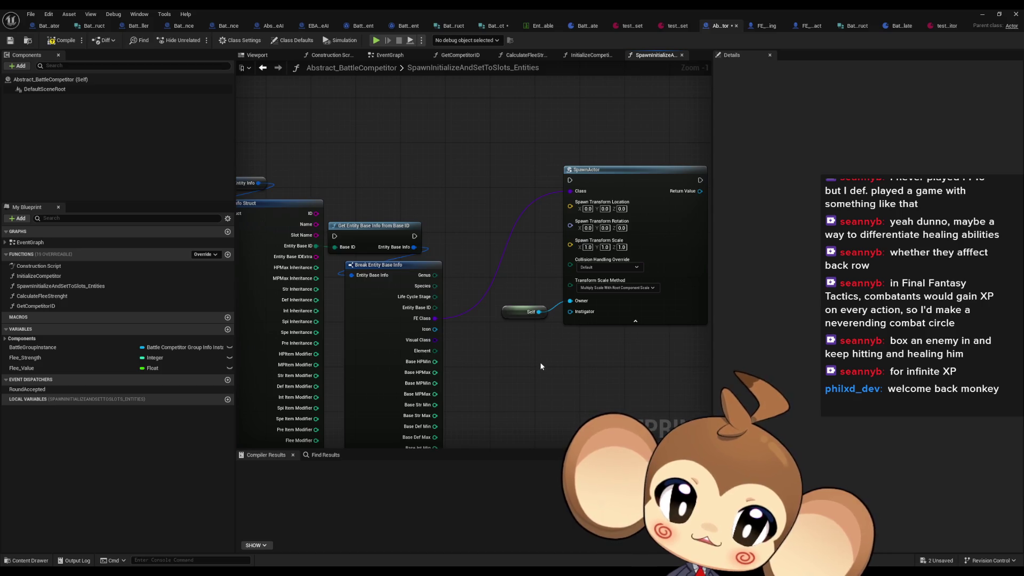
pyautogui.moveTo(526, 219); pyautogui.dragTo(657, 315)
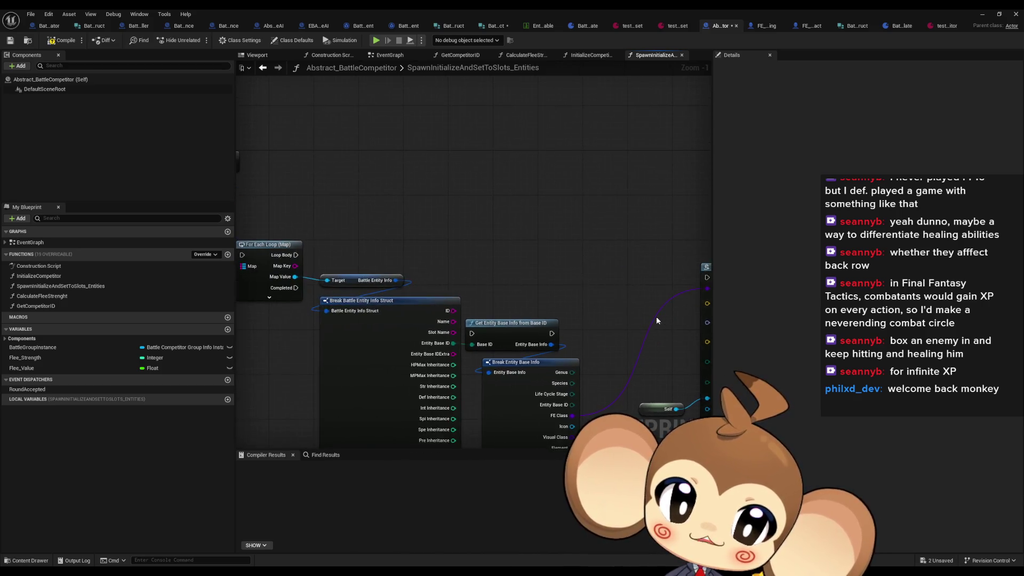
pyautogui.scroll(-1, 619, 317)
pyautogui.moveTo(540, 327); pyautogui.dragTo(536, 250)
pyautogui.moveTo(555, 284)
pyautogui.mouseDown()
pyautogui.moveTo(558, 225)
pyautogui.moveTo(542, 235)
pyautogui.moveTo(443, 221)
pyautogui.mouseUp()
pyautogui.scroll(1, 574, 225)
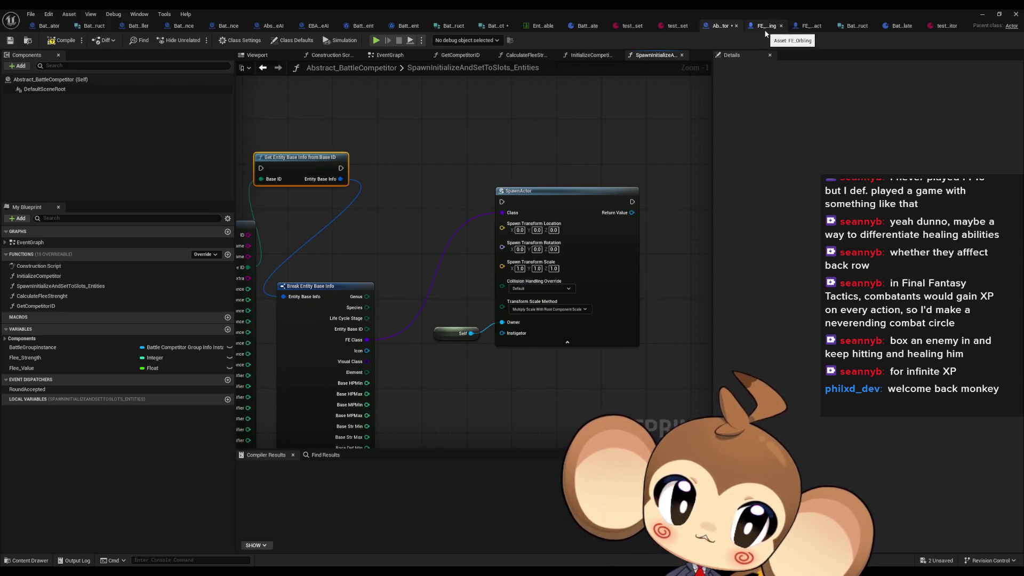
# - Open FE_Abstract, dock the FE_Orbling tab beside it, then switch to BattleEntityInfoInstance
pyautogui.click(806, 29)
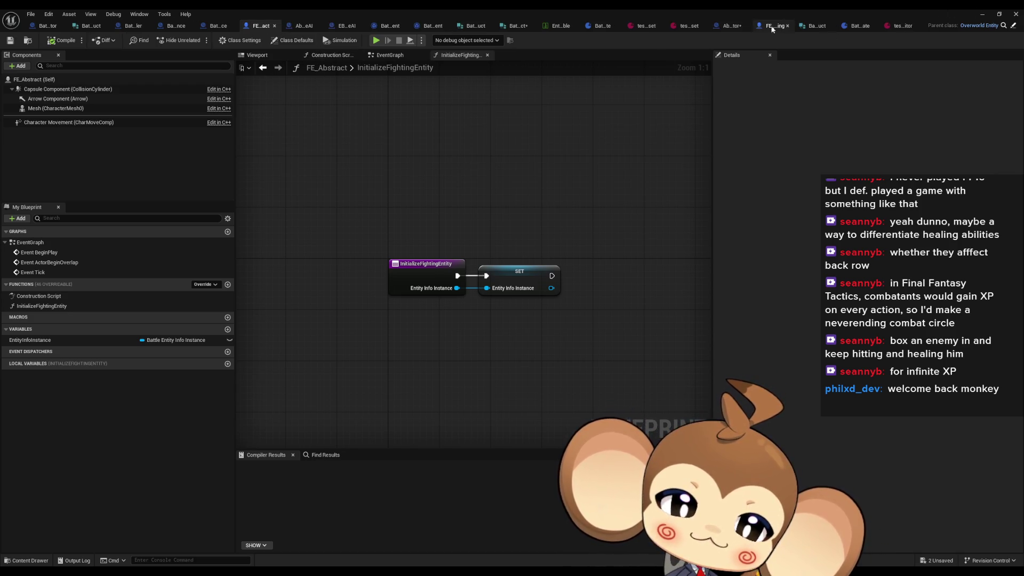
pyautogui.moveTo(758, 27); pyautogui.dragTo(307, 31)
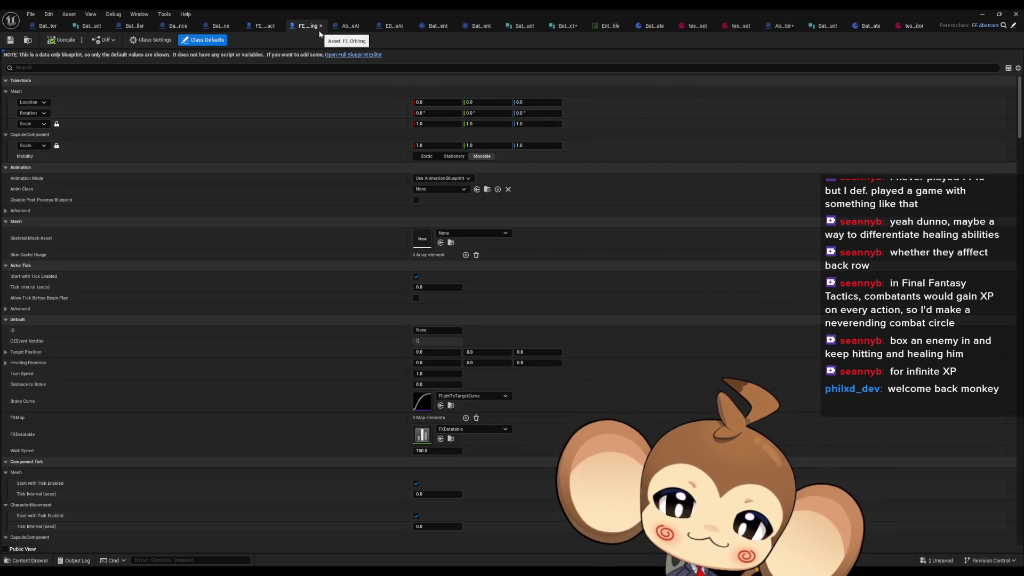
pyautogui.click(265, 28)
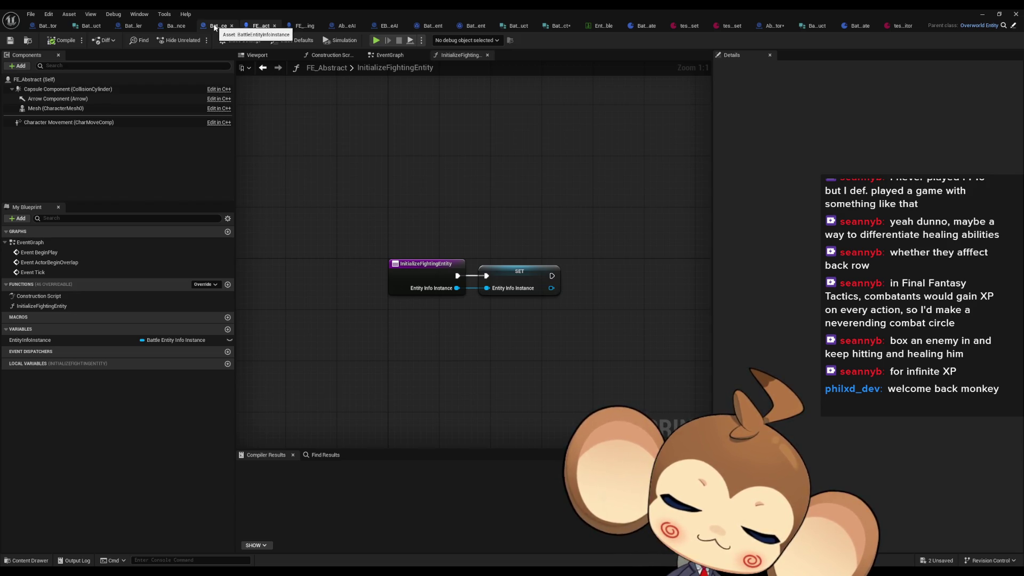
pyautogui.click(216, 26)
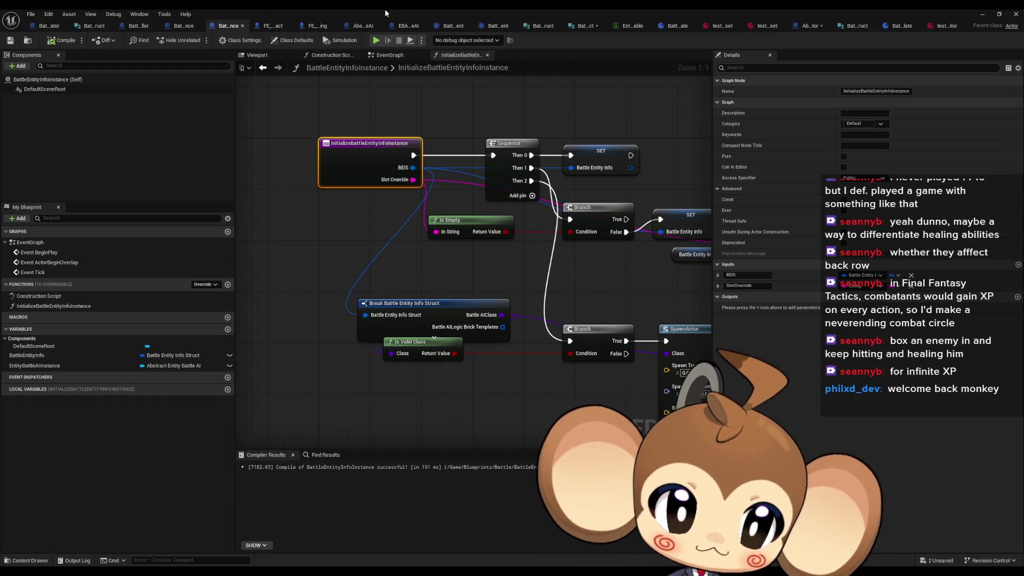
# - Pan and zoom out InitializeBattleEntityInfoInstance to inspect the selected Initialize Battle AI node
pyautogui.moveTo(572, 205); pyautogui.dragTo(543, 205)
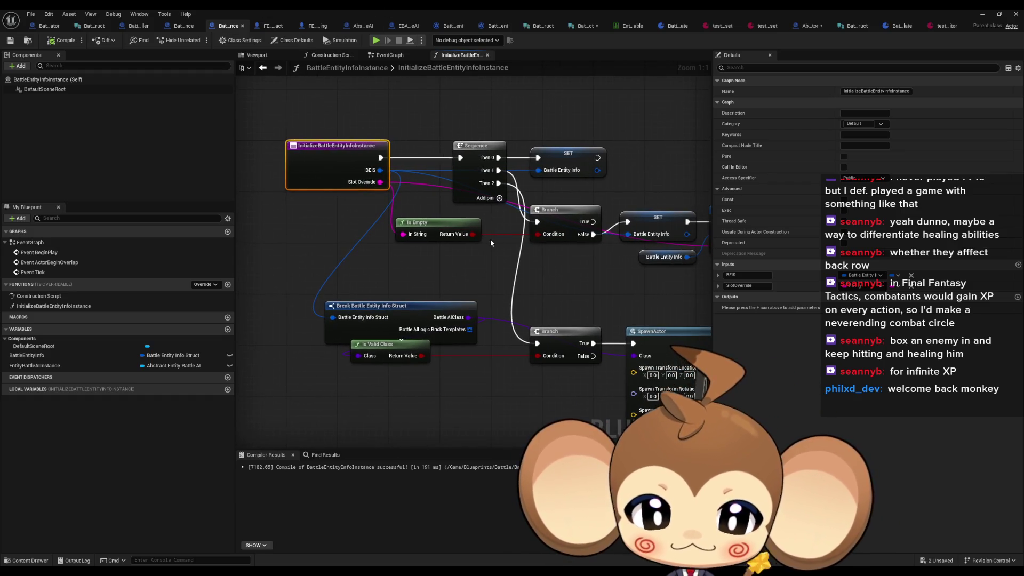
pyautogui.moveTo(477, 252); pyautogui.dragTo(465, 202)
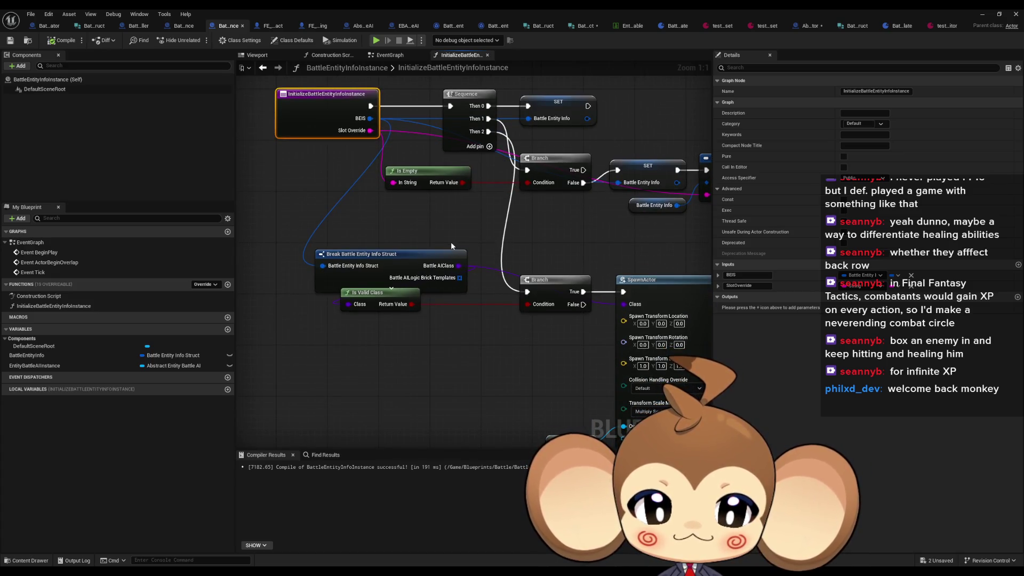
pyautogui.moveTo(450, 241); pyautogui.dragTo(304, 209)
pyautogui.scroll(-2, 414, 237)
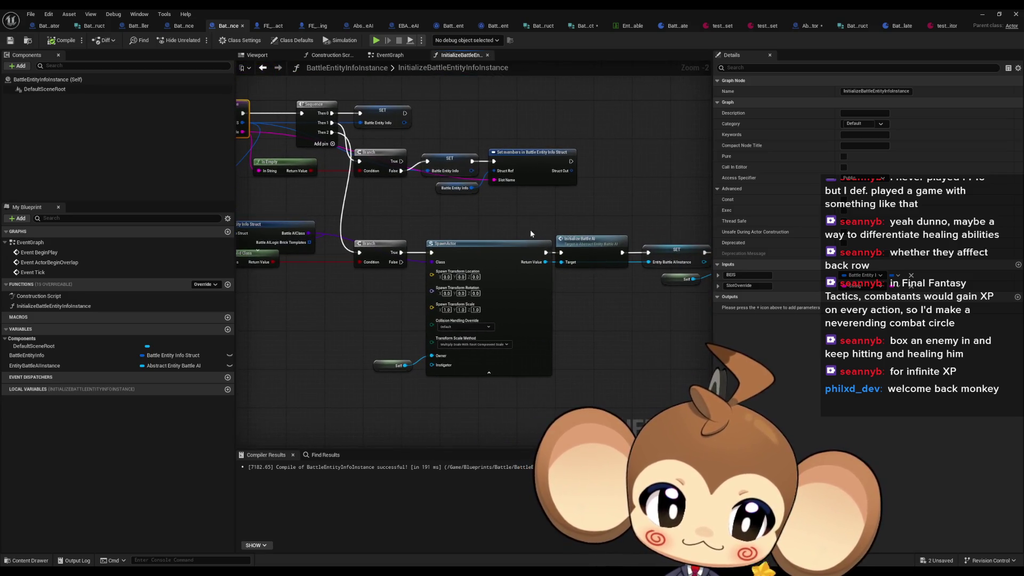
pyautogui.moveTo(585, 224); pyautogui.dragTo(612, 279)
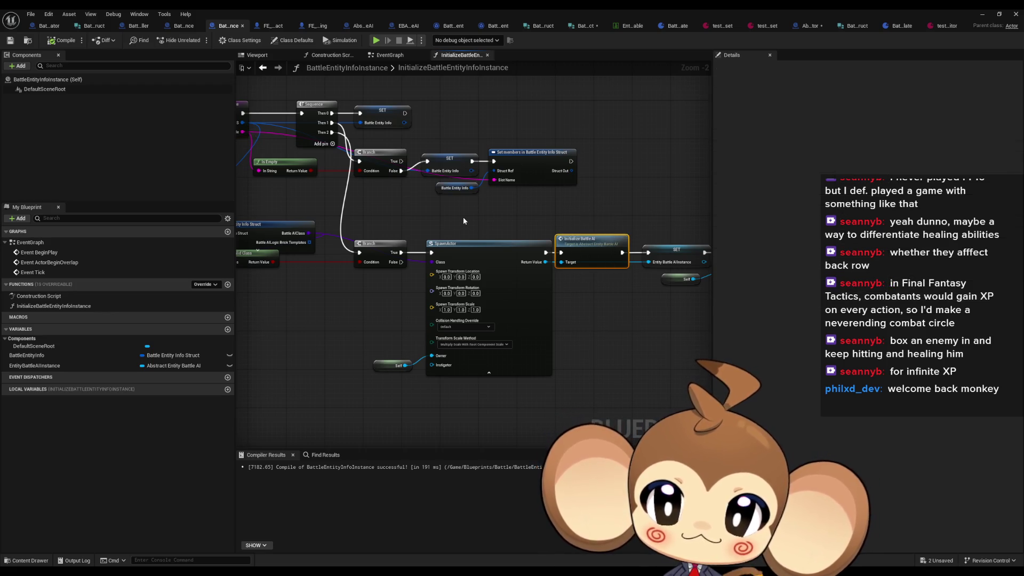
pyautogui.moveTo(464, 216); pyautogui.dragTo(533, 226)
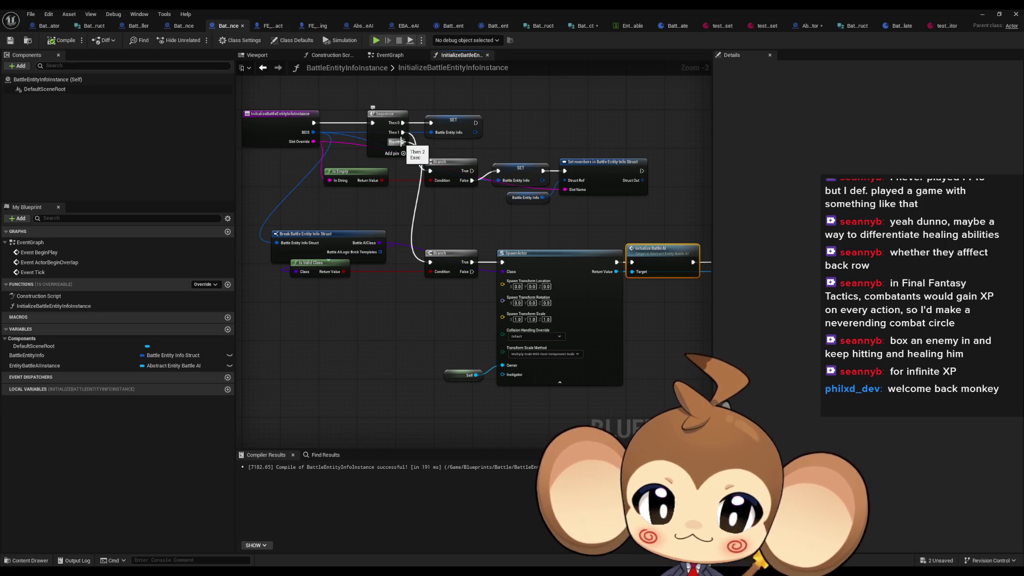
# - Remove the Sequence node's Then 2 pin and pan along the AI spawn-and-attach chain
pyautogui.rightClick(403, 143)
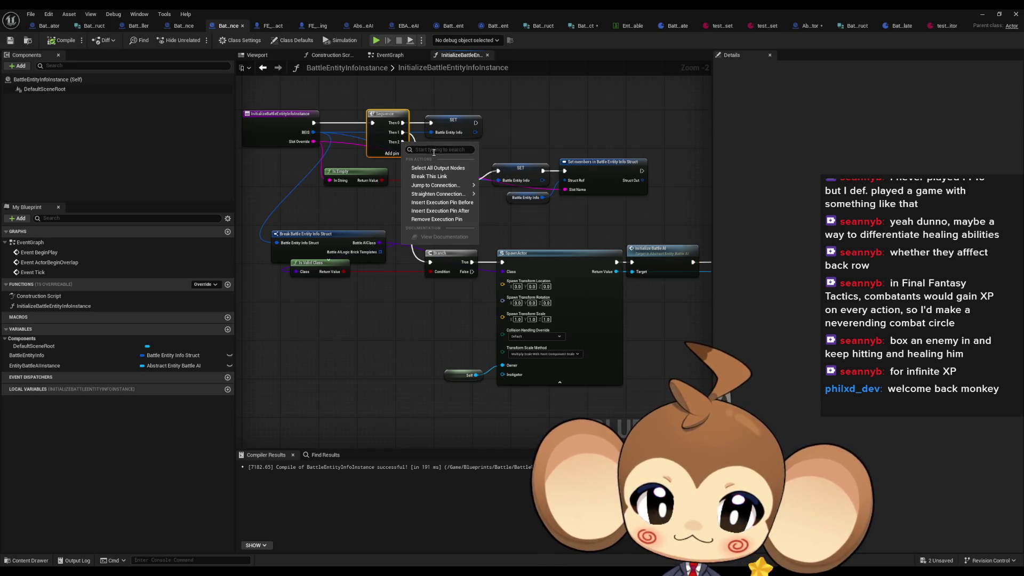
pyautogui.click(452, 220)
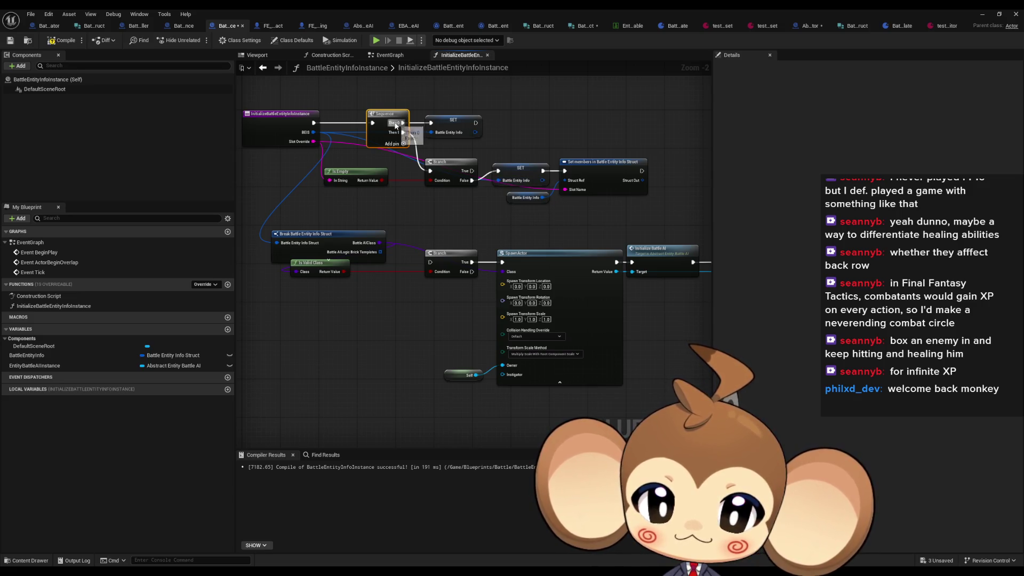
pyautogui.moveTo(512, 166)
pyautogui.mouseDown()
pyautogui.moveTo(305, 160)
pyautogui.moveTo(499, 163)
pyautogui.mouseUp()
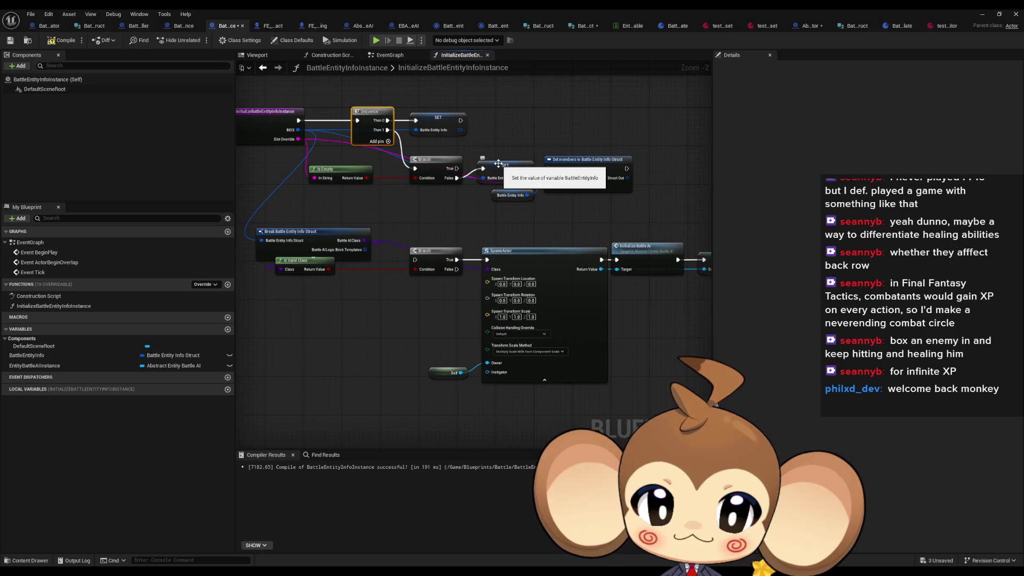
pyautogui.moveTo(567, 180)
pyautogui.mouseDown()
pyautogui.moveTo(376, 183)
pyautogui.moveTo(636, 195)
pyautogui.mouseUp()
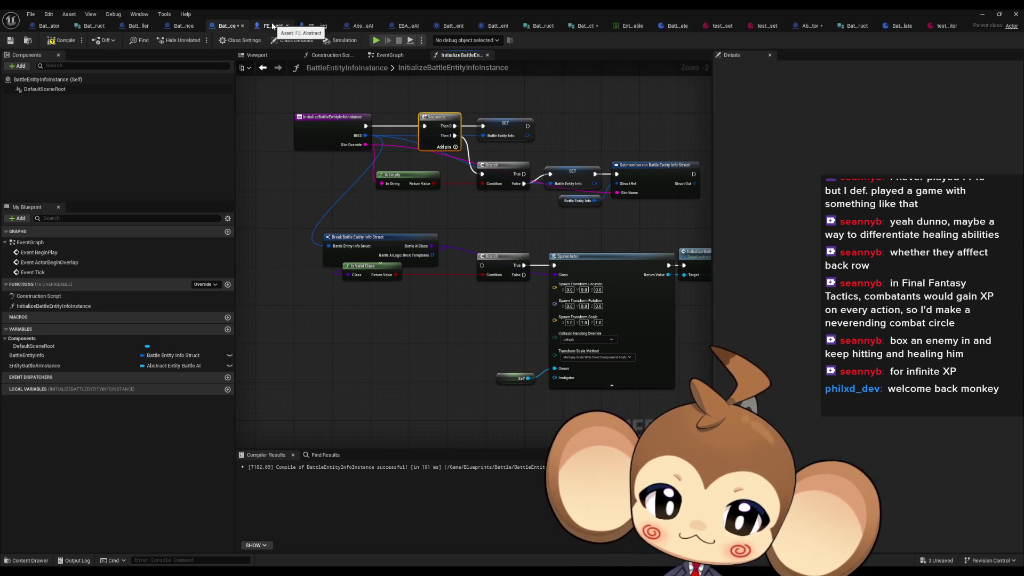
# - Glance at FE_Abstract, then return to BattleEntityInfoInstance and locate the EntityBattleAIInstance variable
pyautogui.click(272, 25)
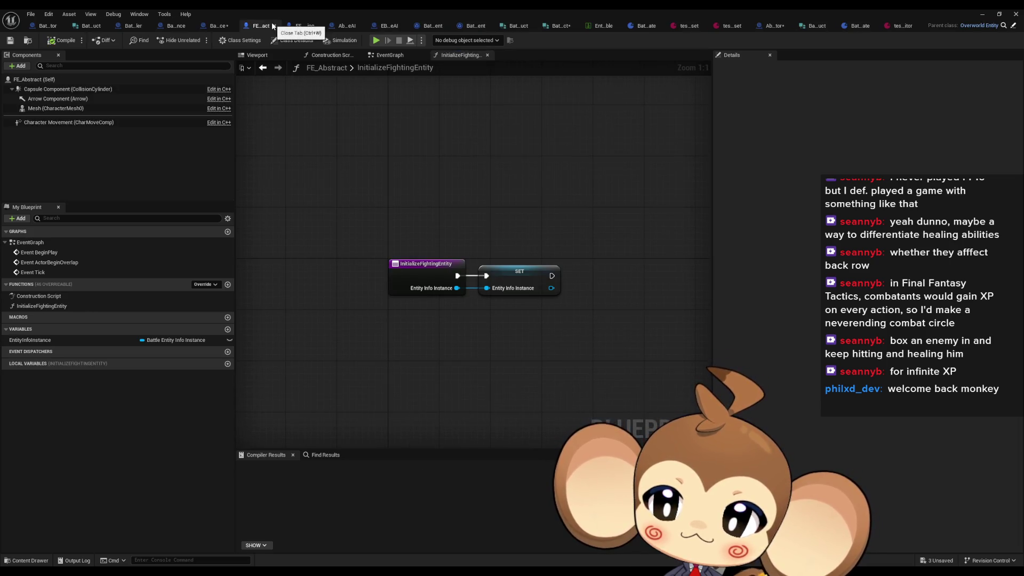
pyautogui.moveTo(483, 305); pyautogui.dragTo(385, 289)
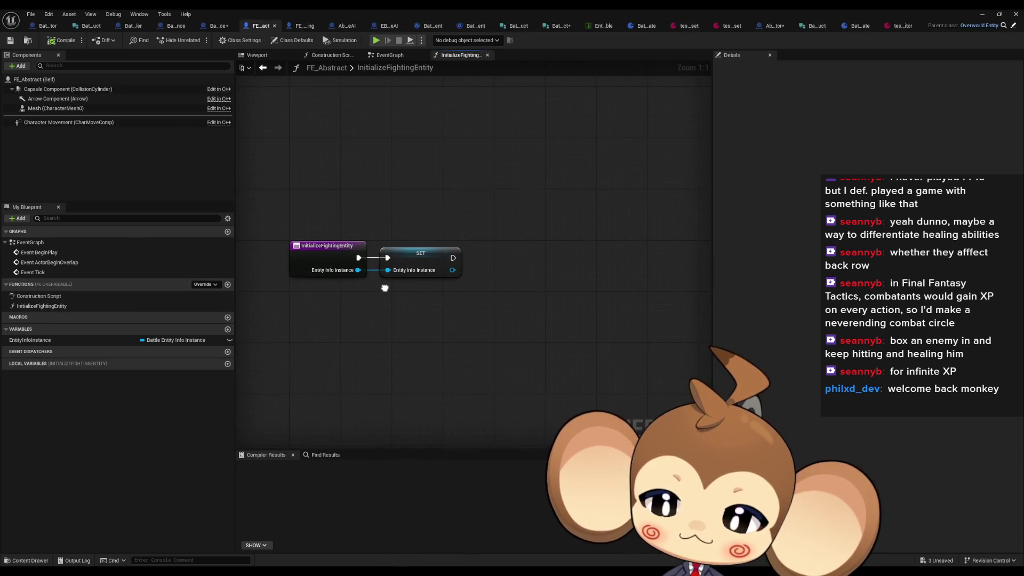
pyautogui.click(220, 26)
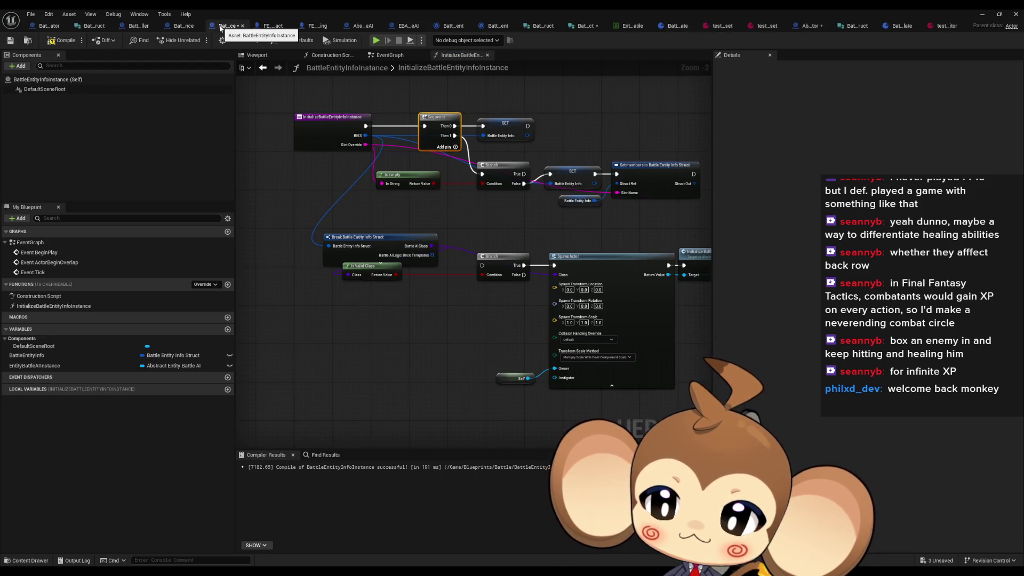
pyautogui.click(75, 365)
pyautogui.moveTo(475, 286); pyautogui.dragTo(459, 264)
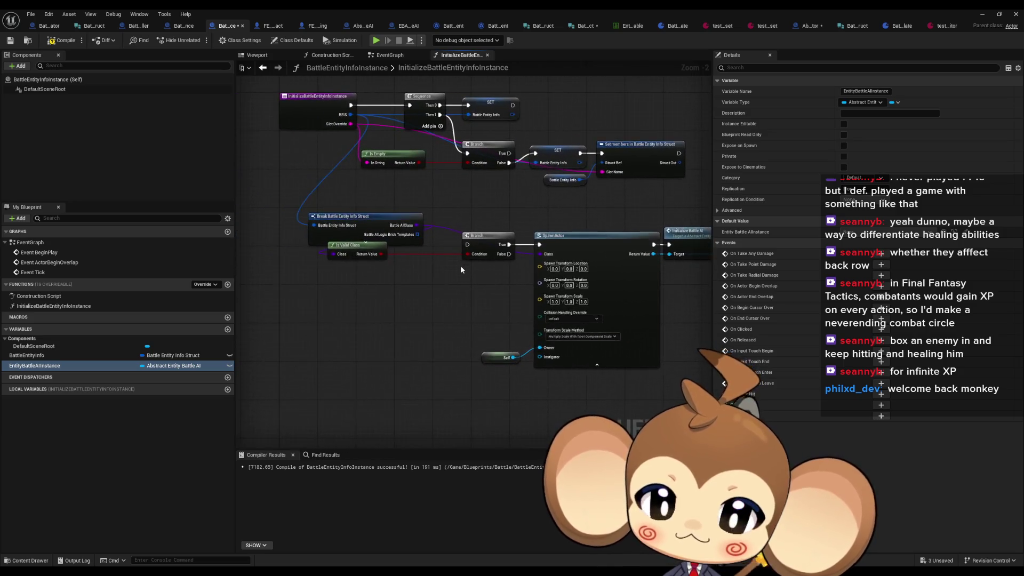
pyautogui.scroll(-3, 460, 269)
# - Delete the lower AI spawning nodes and the EntityBattleAIInstance variable, then recompile BattleEntityInfoInstance
pyautogui.moveTo(359, 237)
pyautogui.mouseDown()
pyautogui.moveTo(603, 311)
pyautogui.moveTo(683, 320)
pyautogui.mouseUp()
pyautogui.press('Delete')
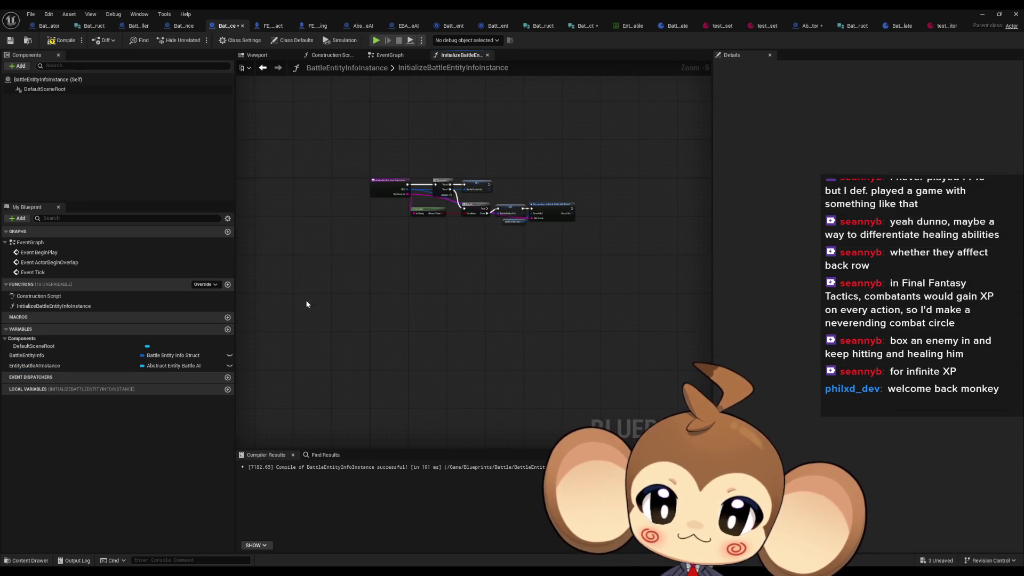
pyautogui.click(84, 365)
pyautogui.press('Delete')
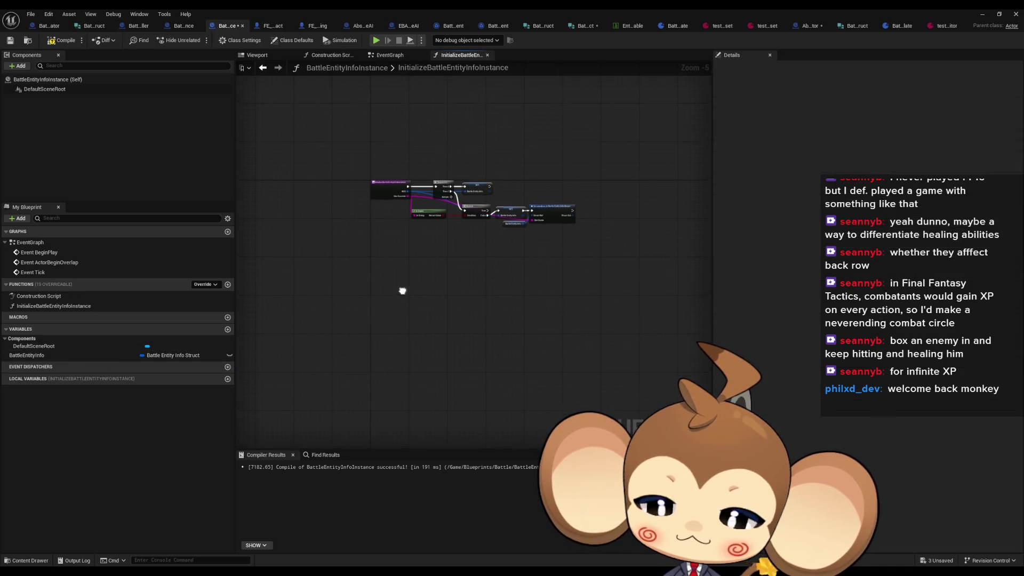
pyautogui.click(62, 40)
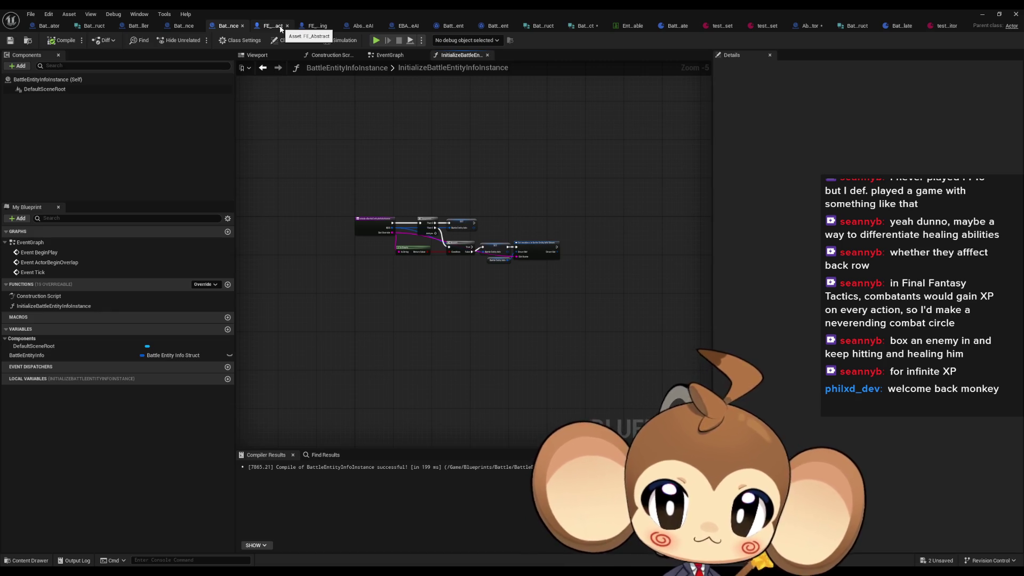
pyautogui.click(281, 30)
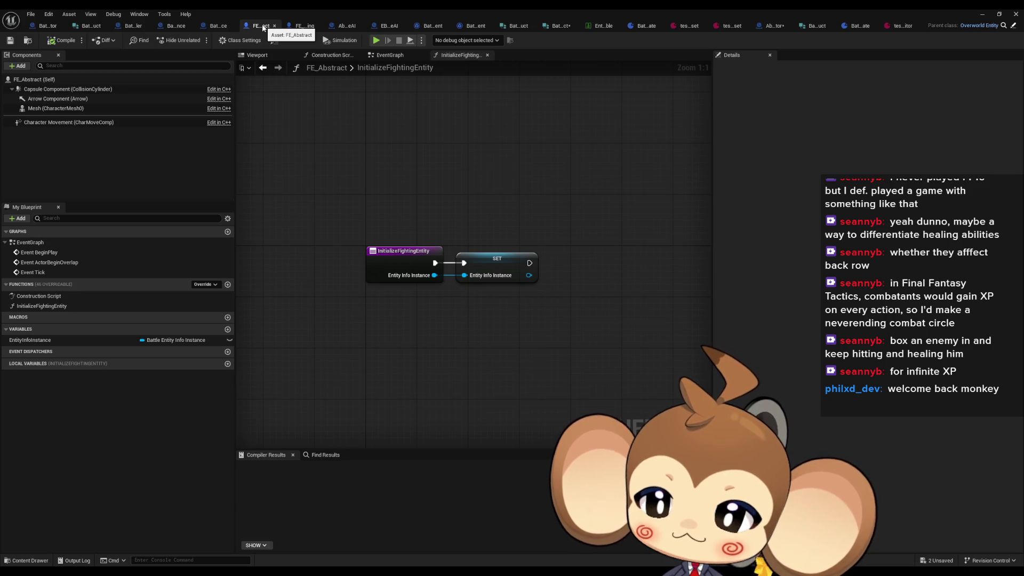
pyautogui.moveTo(403, 286); pyautogui.dragTo(371, 282)
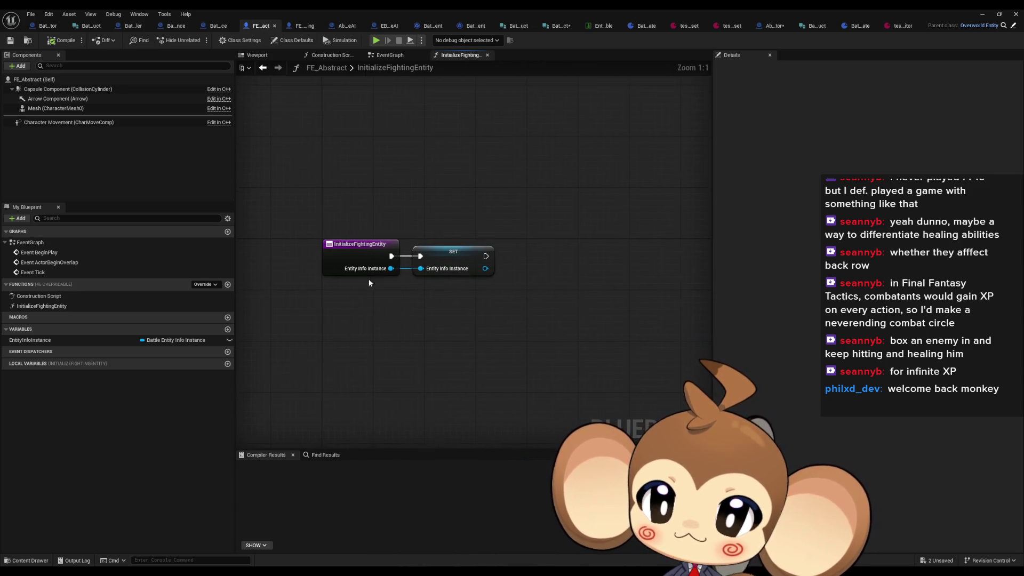
# - Add a BattleAIInstance variable typed Abstract Entity Battle AI object reference, and drop EntityInfoInstance into the graph
pyautogui.click(228, 329)
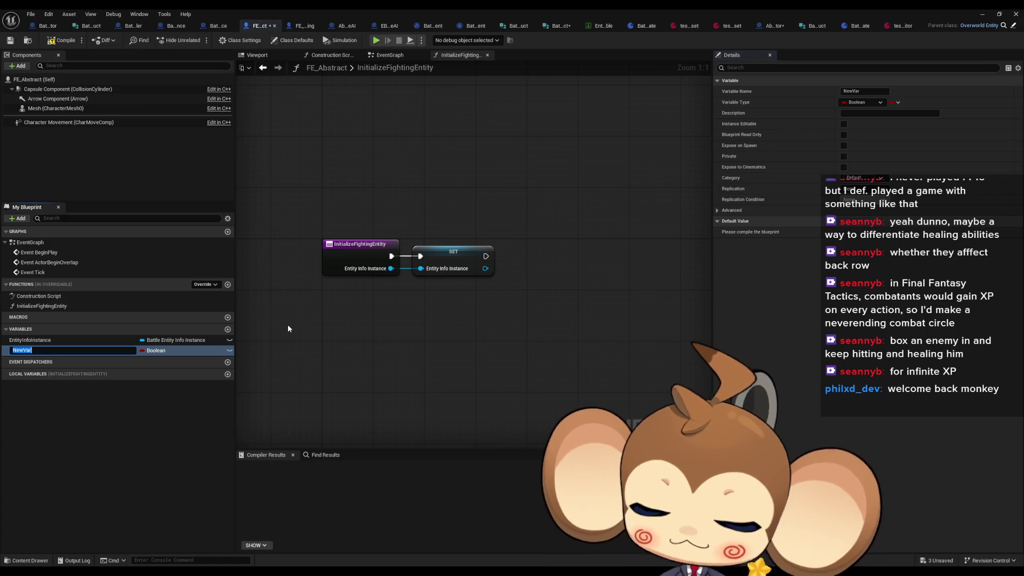
pyautogui.write('BattleAI')
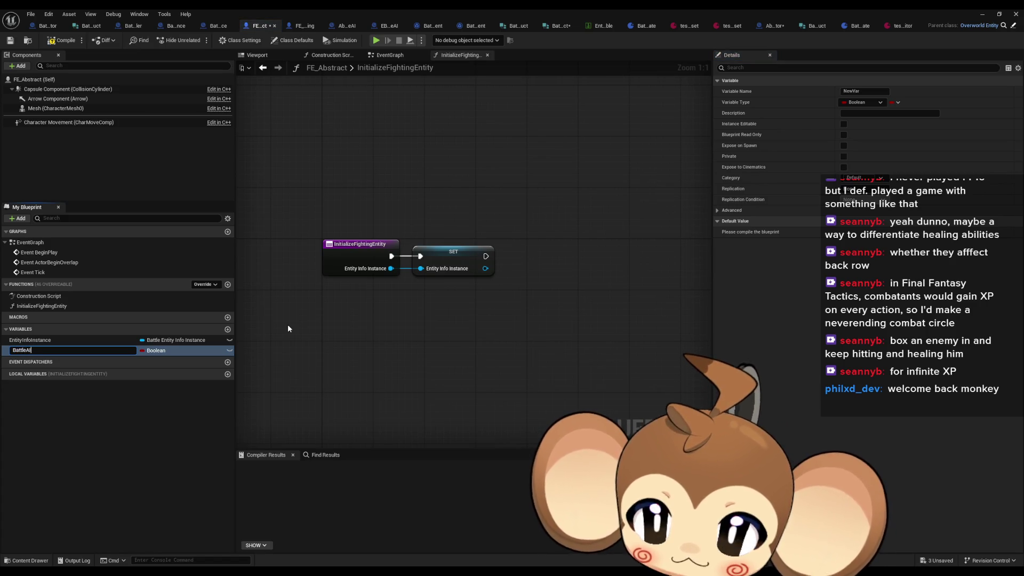
pyautogui.write('Instance')
pyautogui.press('Return')
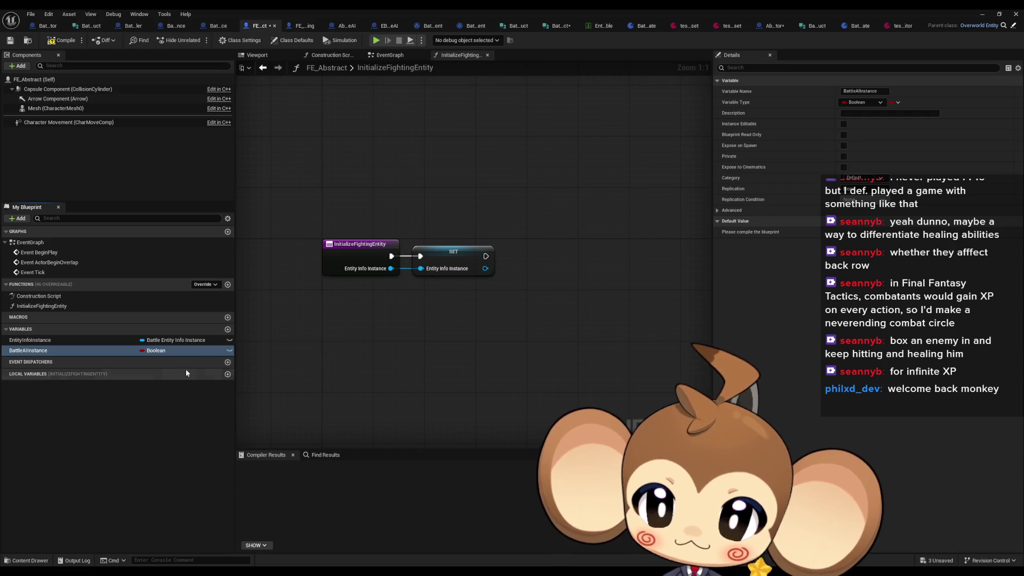
pyautogui.click(149, 351)
pyautogui.write('ba')
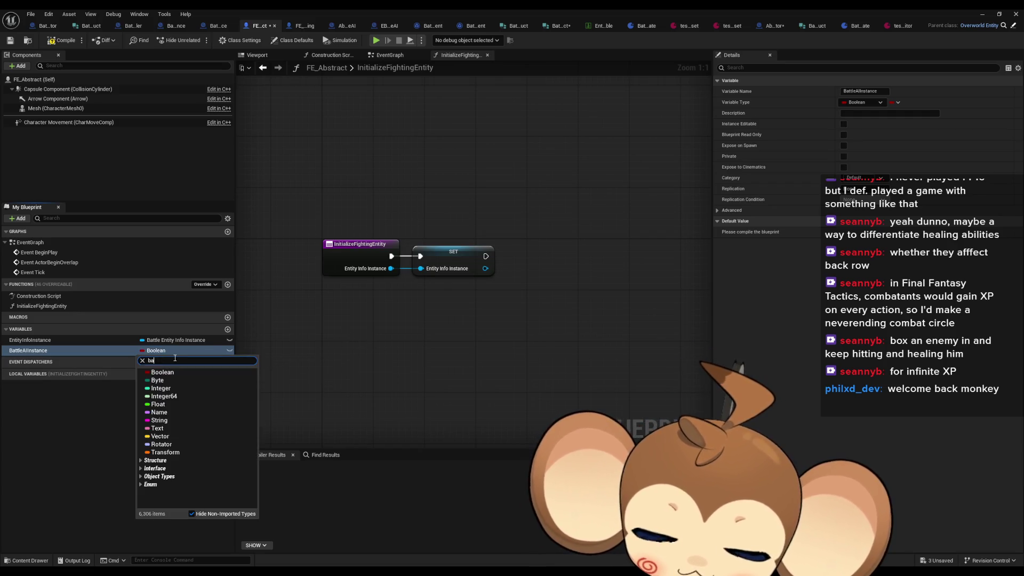
pyautogui.write('tt ai ins')
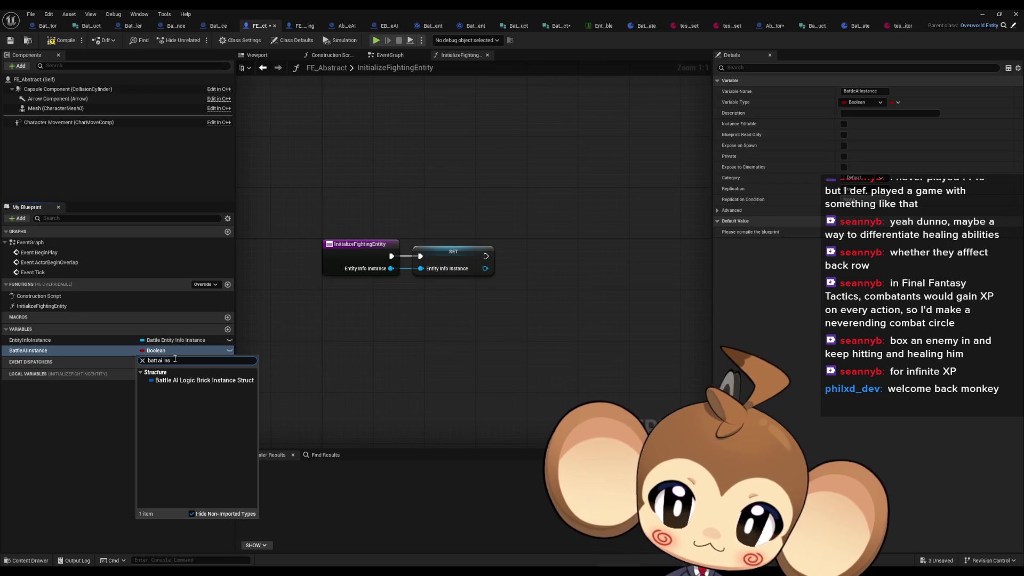
pyautogui.click(203, 381)
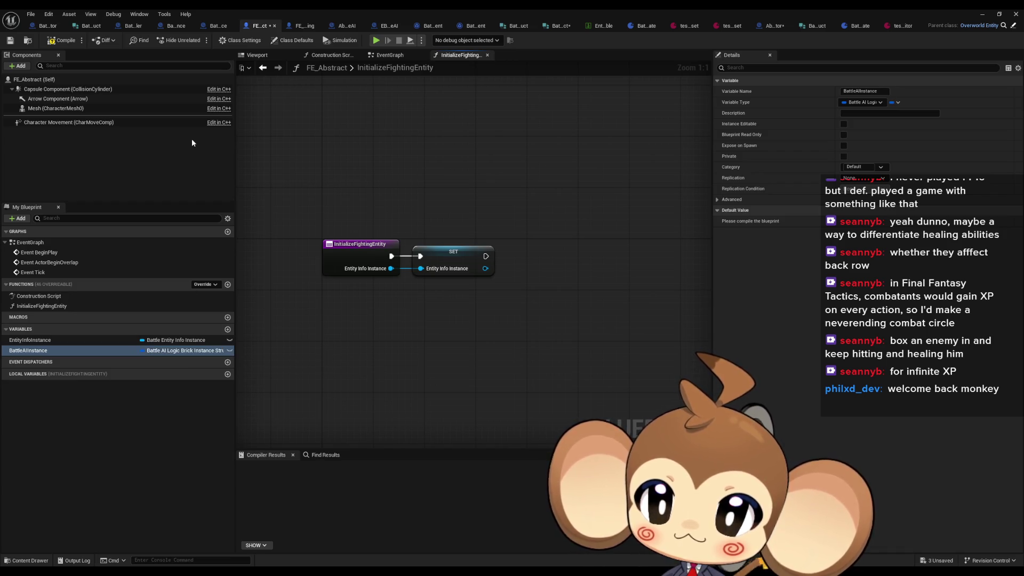
pyautogui.click(172, 352)
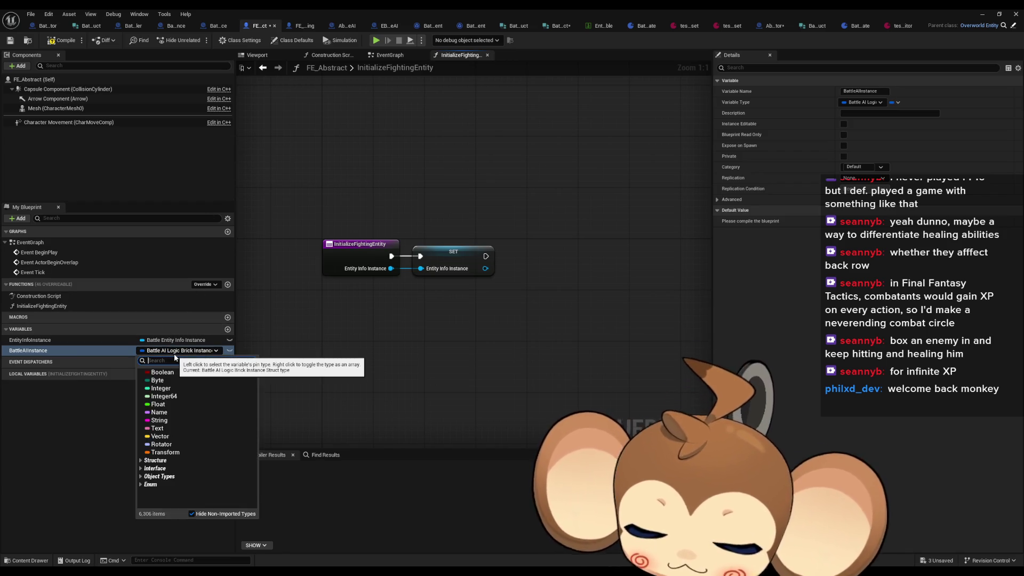
pyautogui.write('ent')
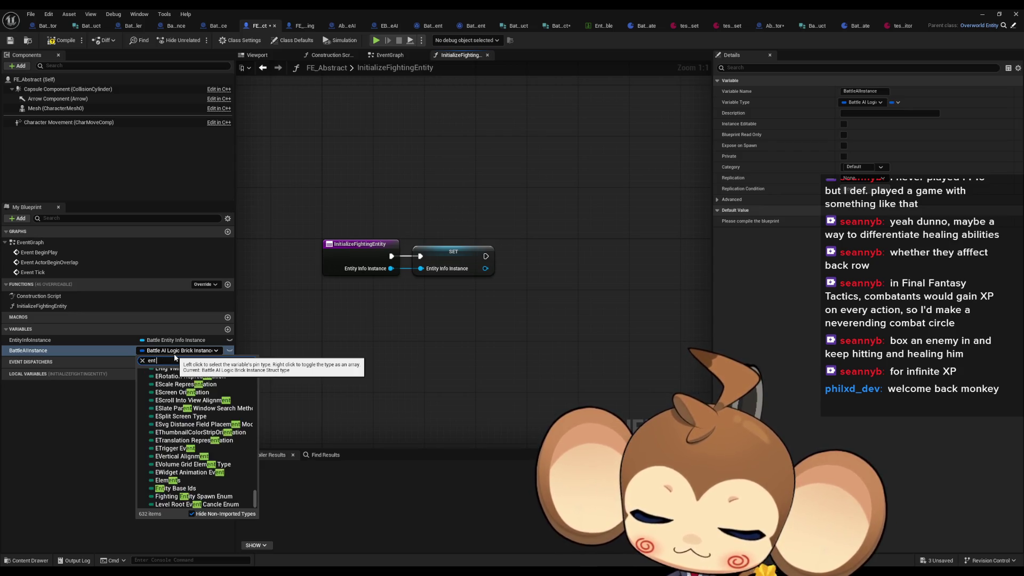
pyautogui.write(' ai ab')
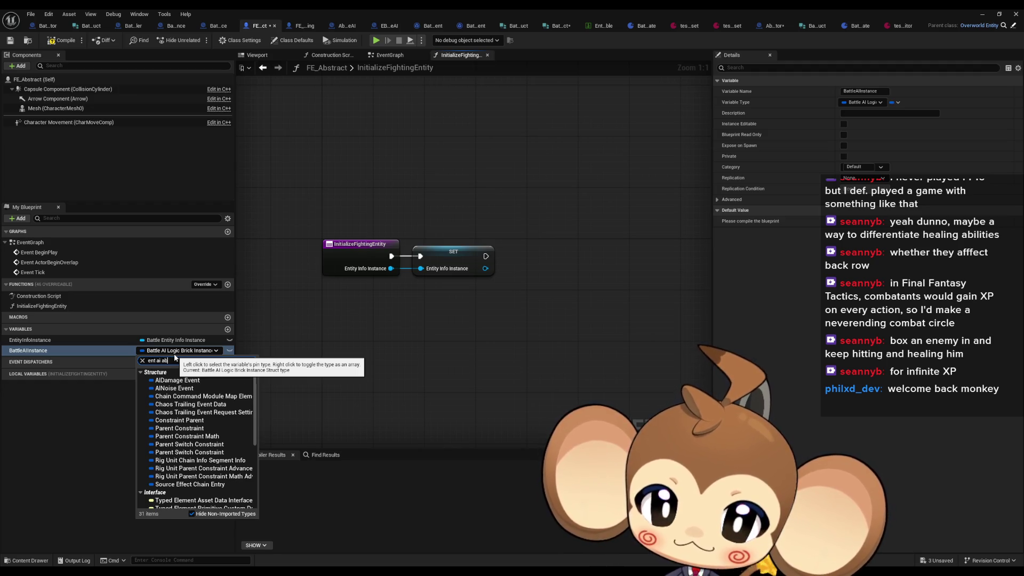
pyautogui.write('s')
pyautogui.moveTo(219, 381)
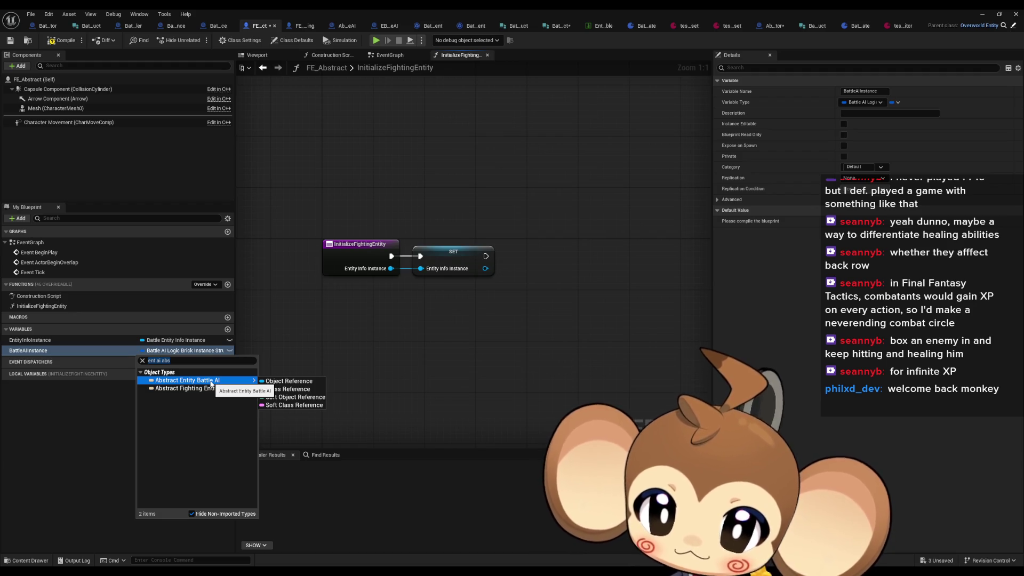
pyautogui.click(282, 382)
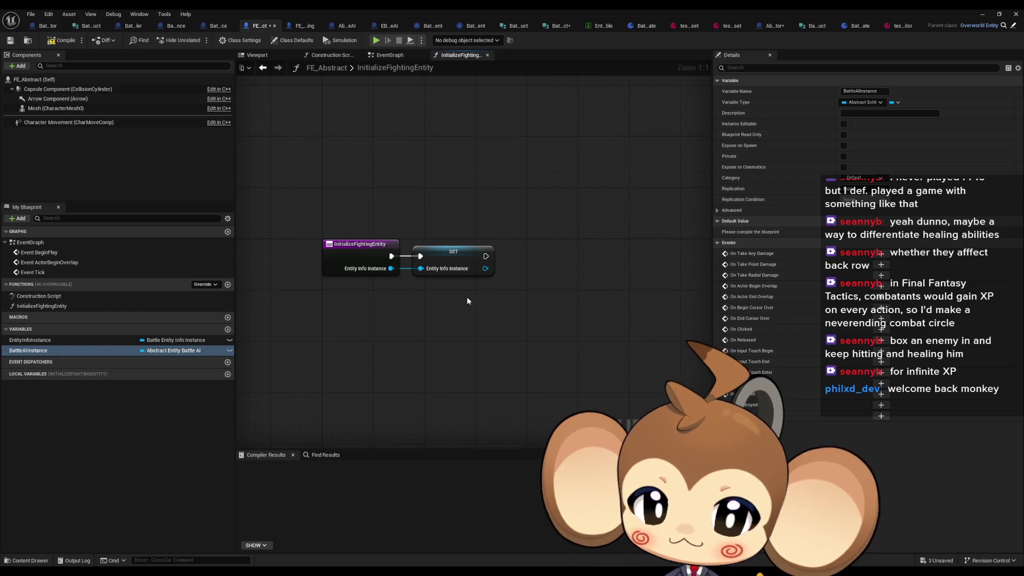
pyautogui.moveTo(30, 340)
pyautogui.mouseDown()
pyautogui.moveTo(458, 328)
pyautogui.moveTo(438, 320)
pyautogui.mouseUp()
# - Add Get Battle Entity Info and a Break node showing only Battle AIClass and Battle AILogic Brick Templates
pyautogui.click(376, 335)
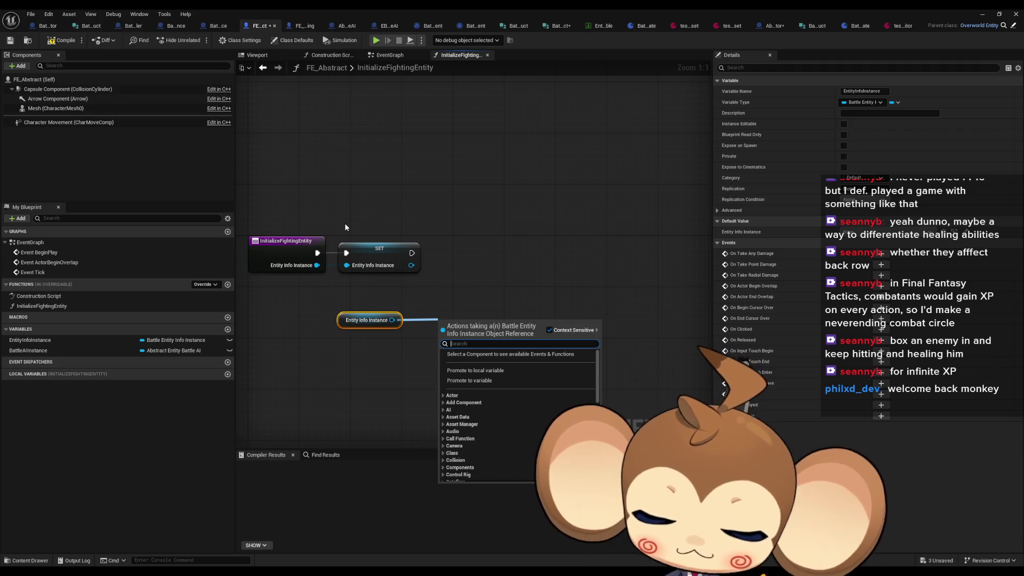
pyautogui.write('get inf')
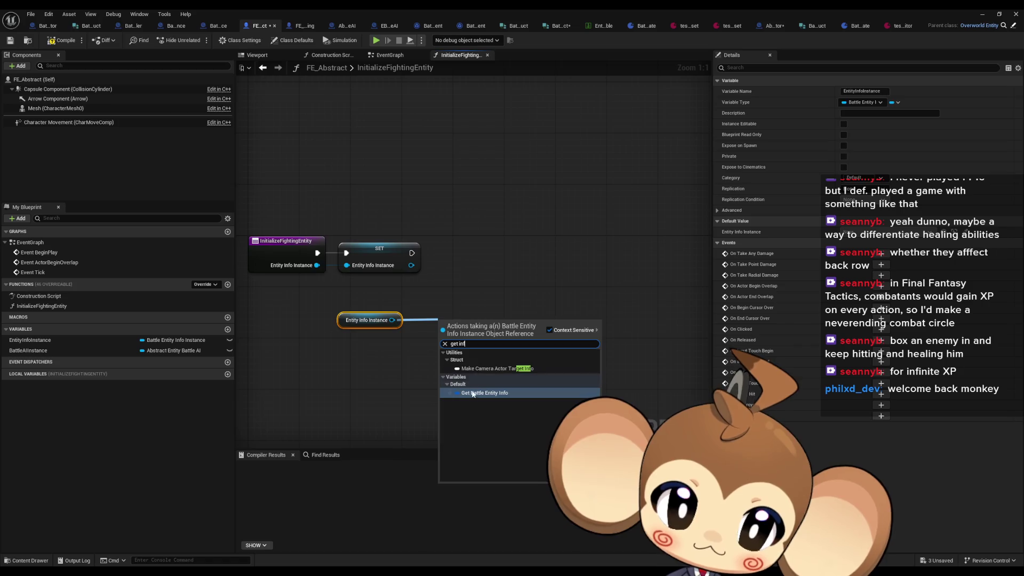
pyautogui.click(473, 393)
pyautogui.moveTo(458, 329)
pyautogui.mouseDown()
pyautogui.moveTo(373, 341)
pyautogui.moveTo(362, 349)
pyautogui.moveTo(380, 370)
pyautogui.moveTo(360, 371)
pyautogui.mouseUp()
pyautogui.write('br')
pyautogui.click(430, 414)
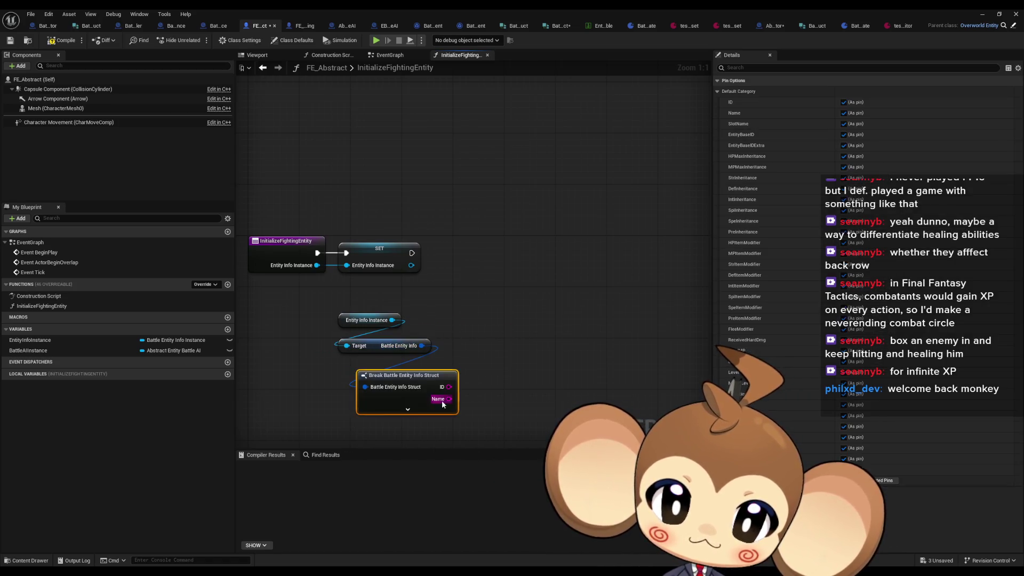
pyautogui.click(877, 481)
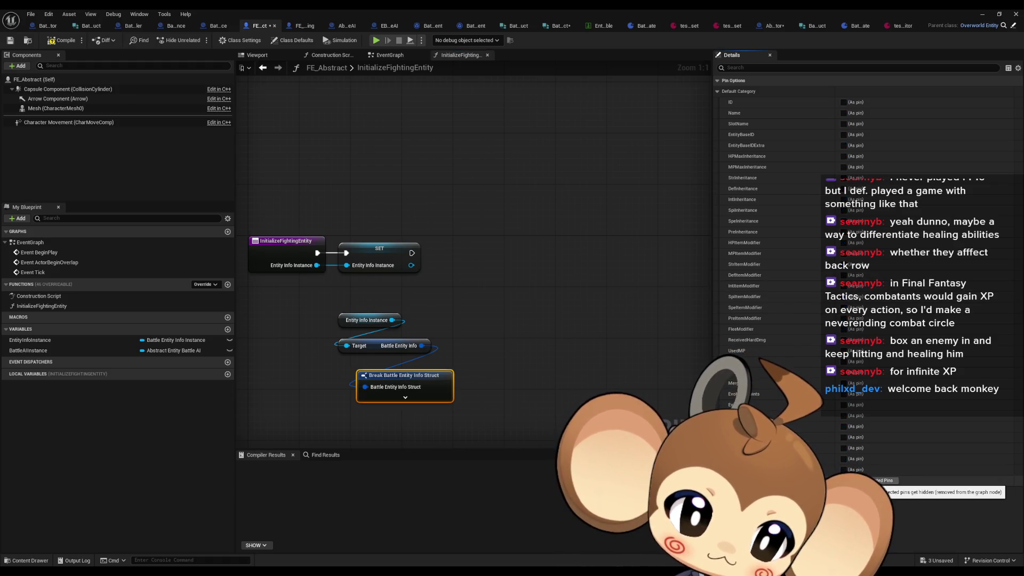
pyautogui.click(843, 458)
pyautogui.click(843, 469)
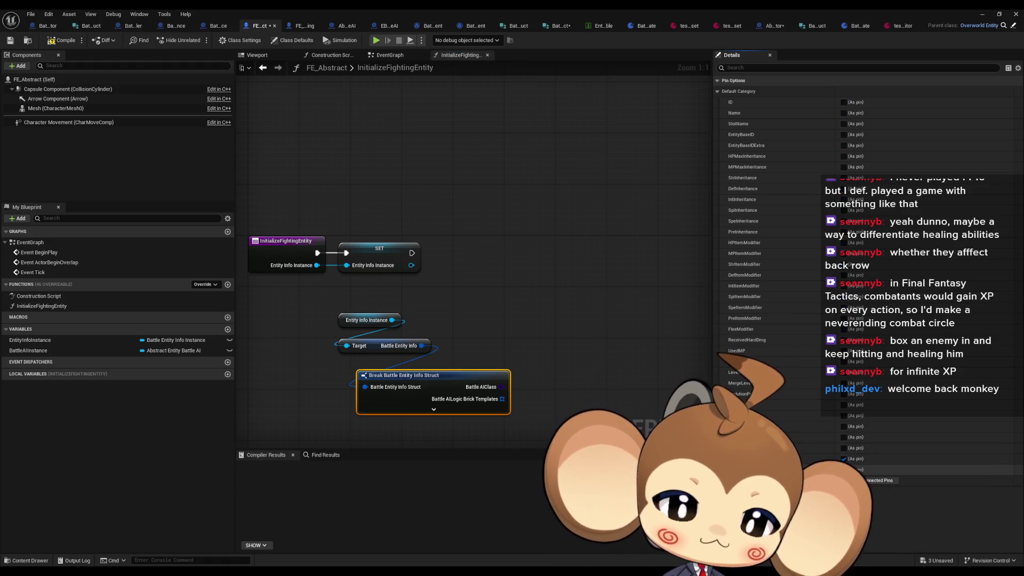
pyautogui.moveTo(450, 375)
pyautogui.mouseDown()
pyautogui.moveTo(413, 375)
pyautogui.moveTo(409, 361)
pyautogui.moveTo(363, 344)
pyautogui.mouseUp()
pyautogui.keyDown('shift'); pyautogui.click(376, 351); pyautogui.keyUp('shift')
pyautogui.click(482, 301)
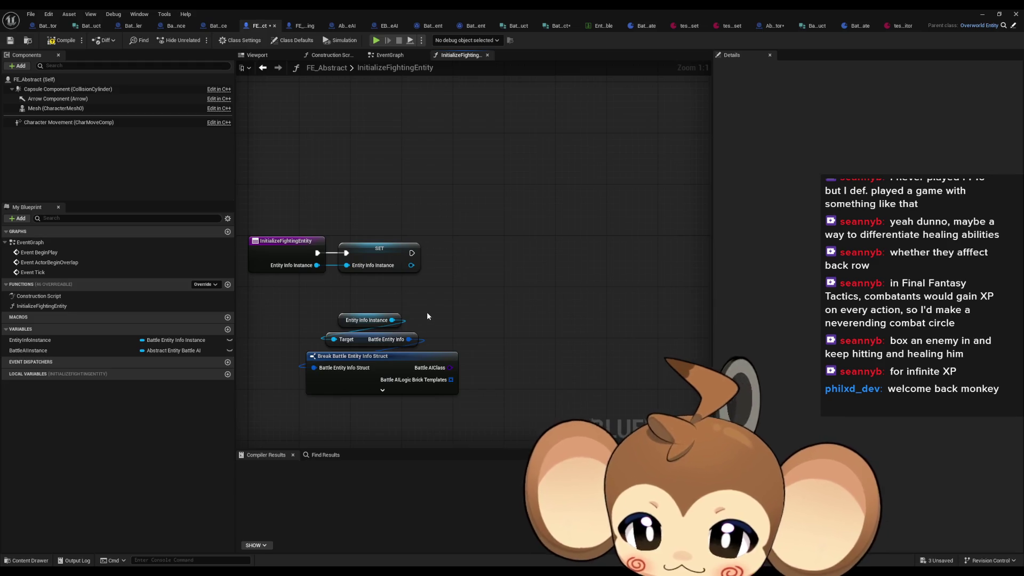
# - Spawn the Battle AIClass actor, call Initialize Battle AI on it, and open that function
pyautogui.moveTo(451, 368); pyautogui.dragTo(522, 340)
pyautogui.write('spawn actor')
pyautogui.press('Return')
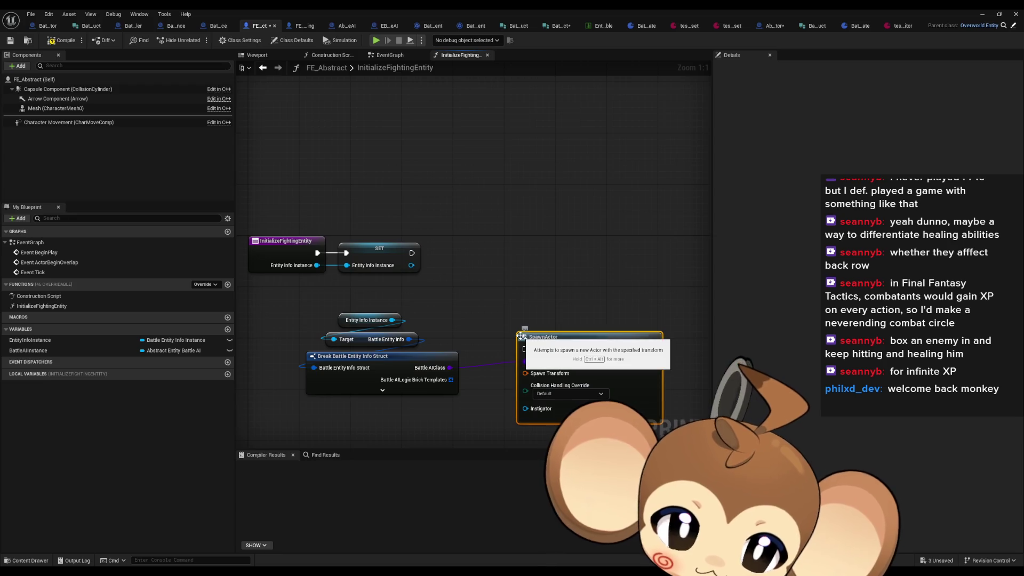
pyautogui.moveTo(586, 357); pyautogui.dragTo(636, 348)
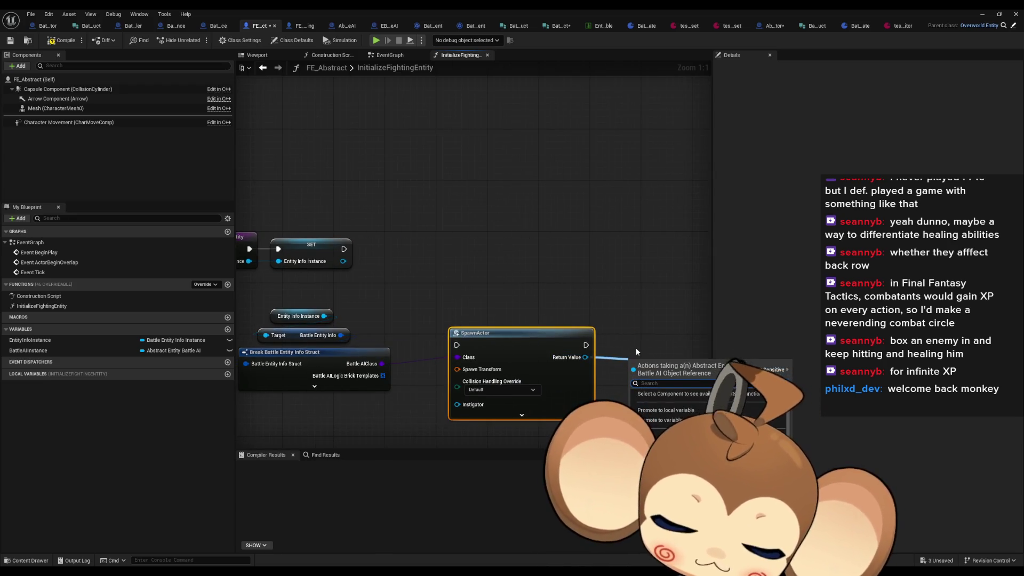
pyautogui.write('initialize')
pyautogui.press('Return')
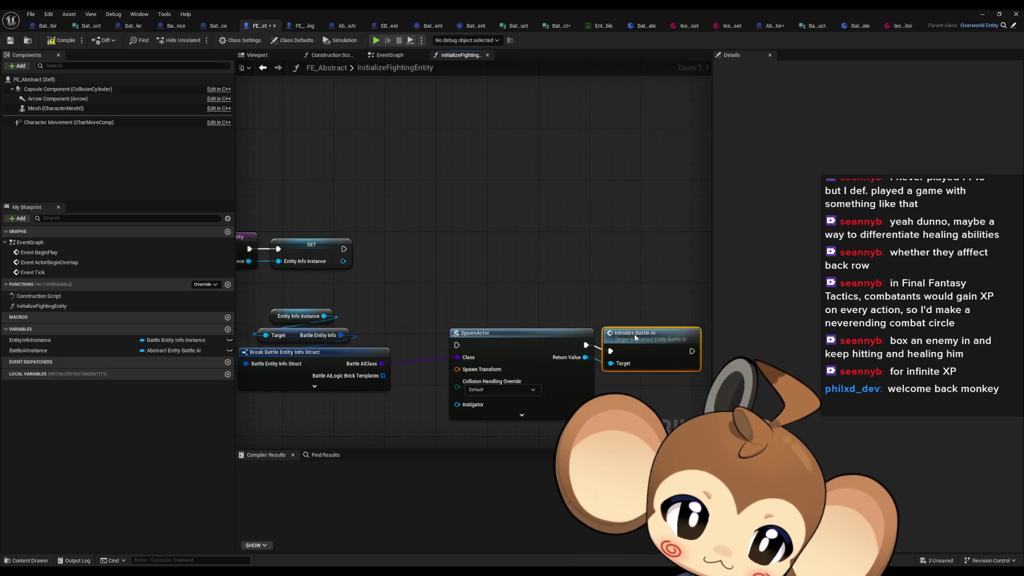
pyautogui.doubleClick(636, 336)
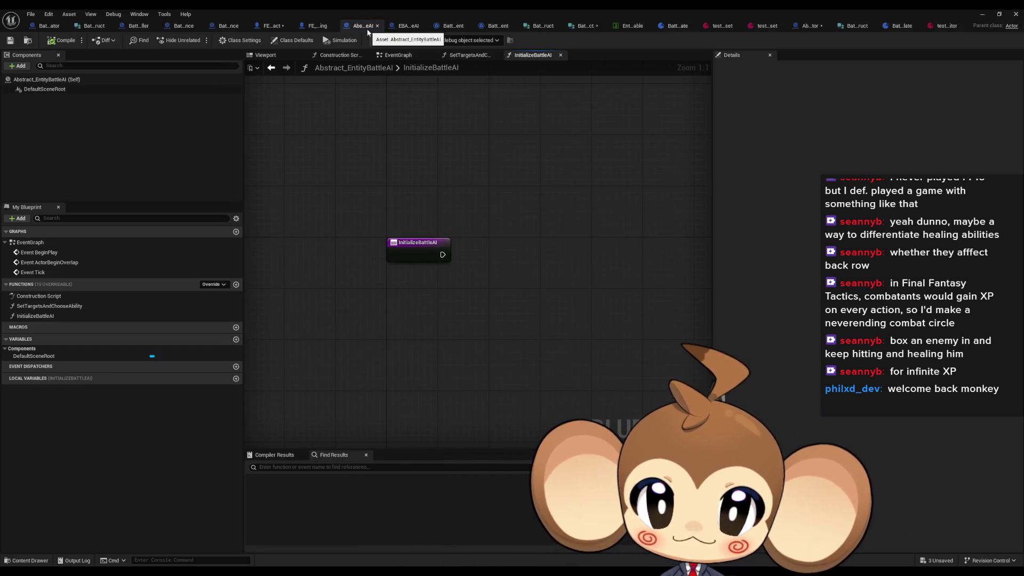
# - Inspect EBAI_CustomizableAI's Logic Instances Stack and Logic Templates Stack variables and its InitializeBattleAI graph
pyautogui.click(405, 28)
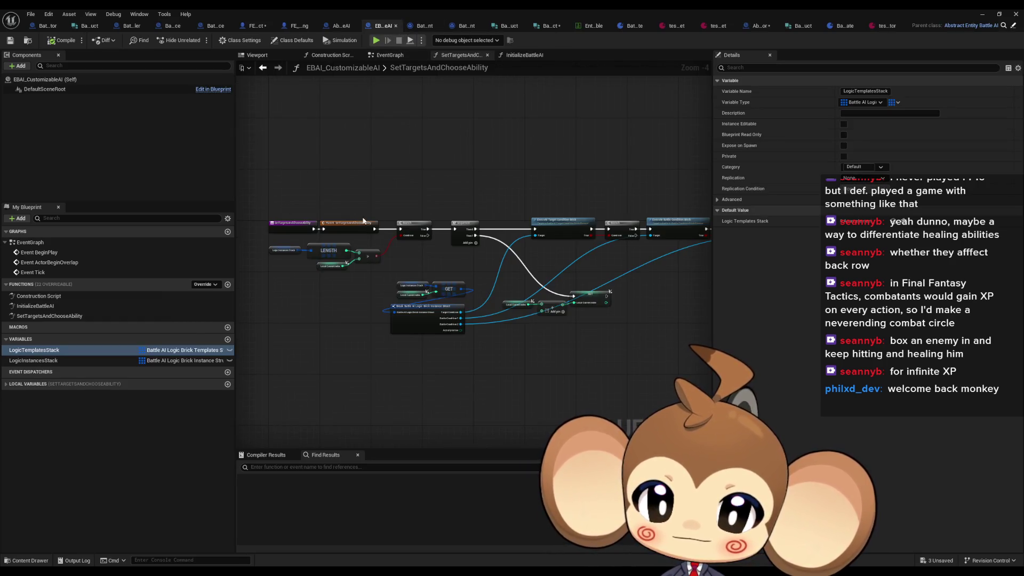
pyautogui.scroll(4, 306, 254)
pyautogui.click(304, 248)
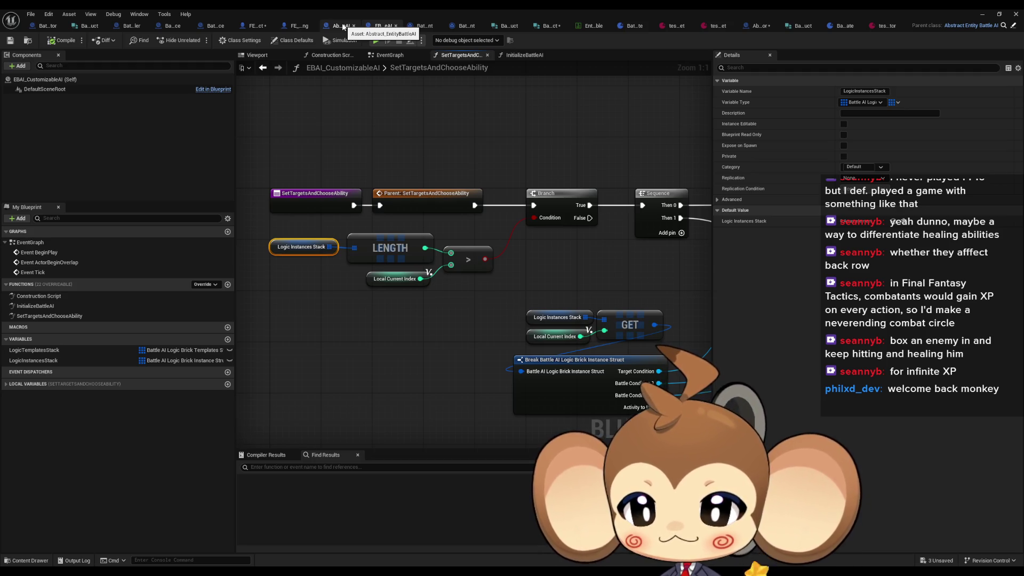
pyautogui.doubleClick(46, 305)
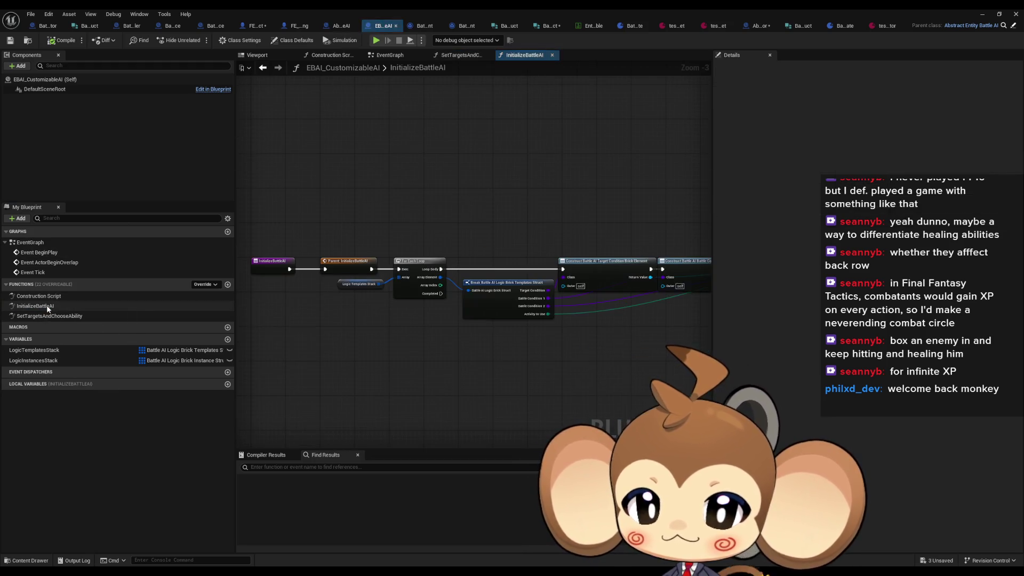
pyautogui.click(346, 26)
pyautogui.click(397, 26)
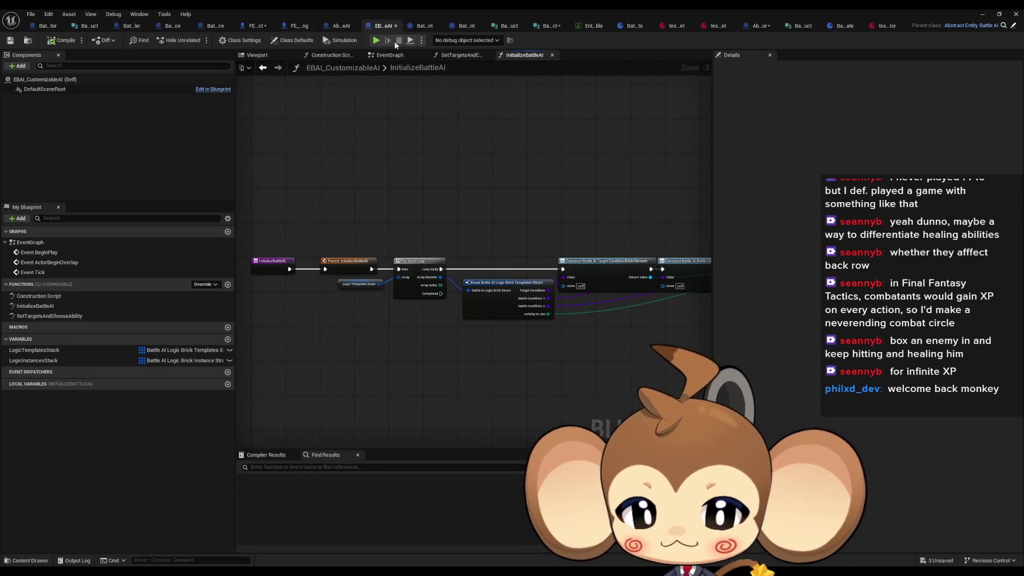
pyautogui.click(318, 284)
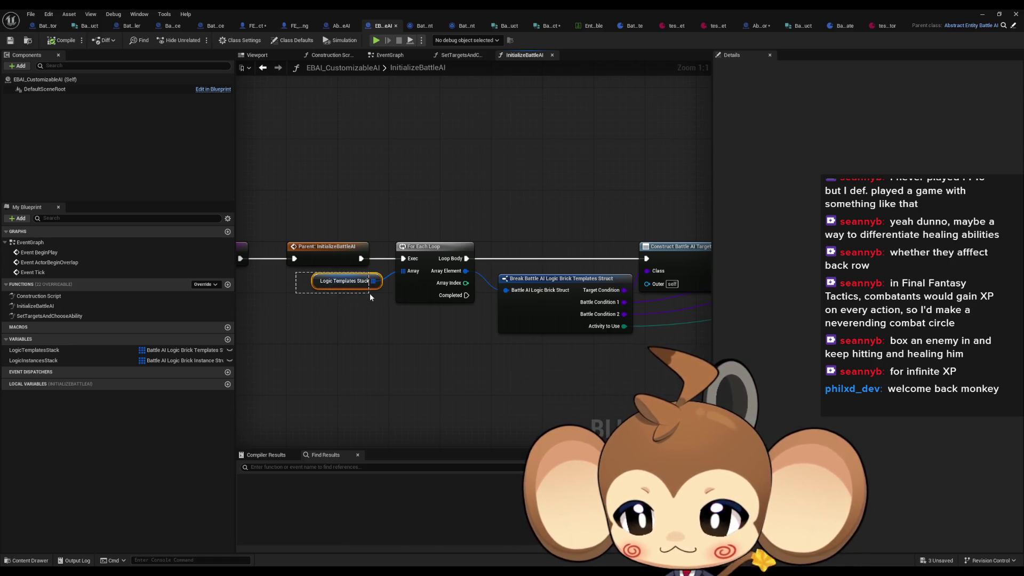
pyautogui.moveTo(369, 293); pyautogui.dragTo(370, 293)
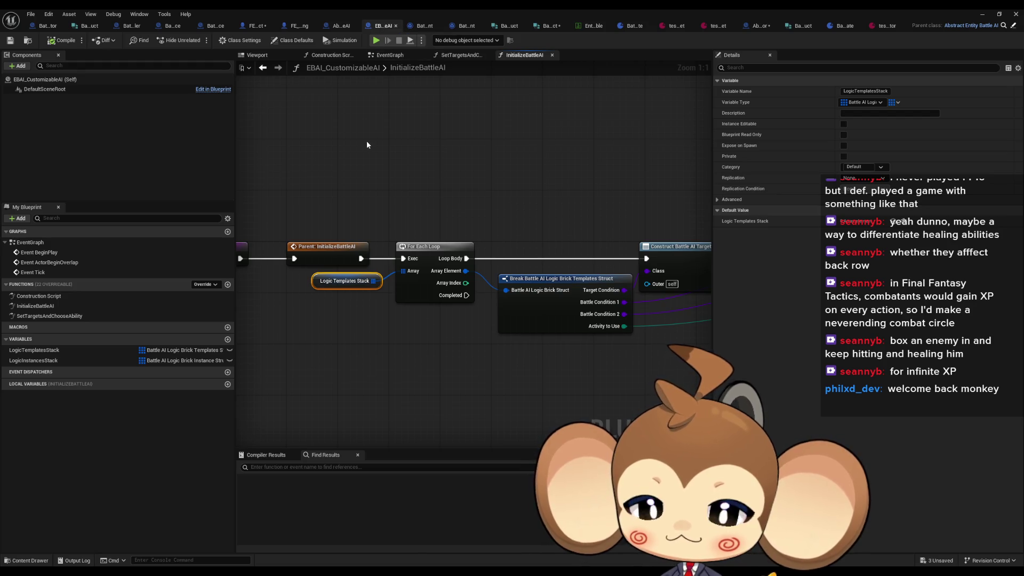
# - Review InitializeBattleAI's Break struct, Construct, entry and loop nodes, ending on the data-only FE blueprint's class defaults
pyautogui.moveTo(366, 137); pyautogui.dragTo(492, 149)
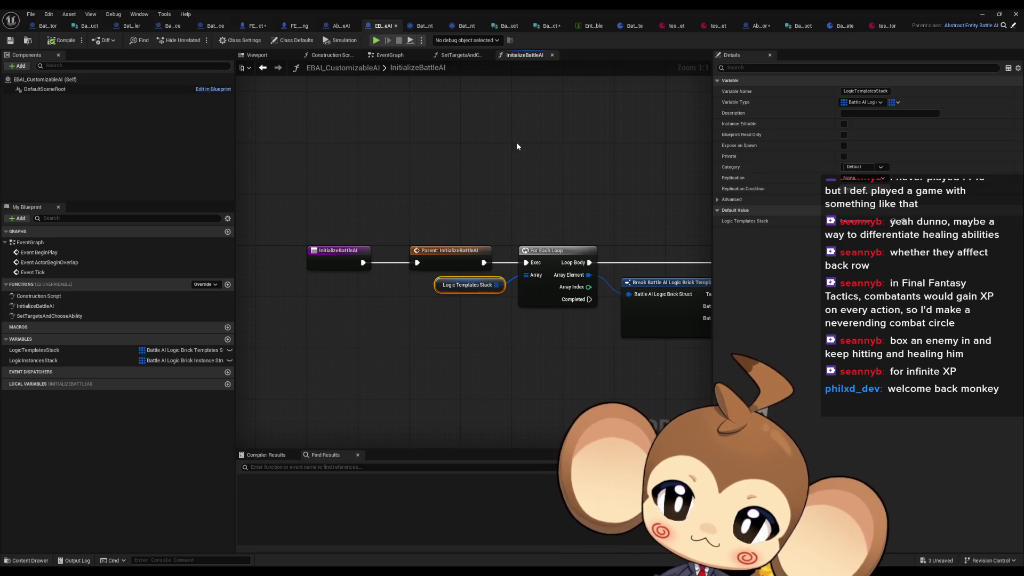
pyautogui.moveTo(492, 183); pyautogui.dragTo(175, 160)
pyautogui.moveTo(256, 291); pyautogui.dragTo(488, 302)
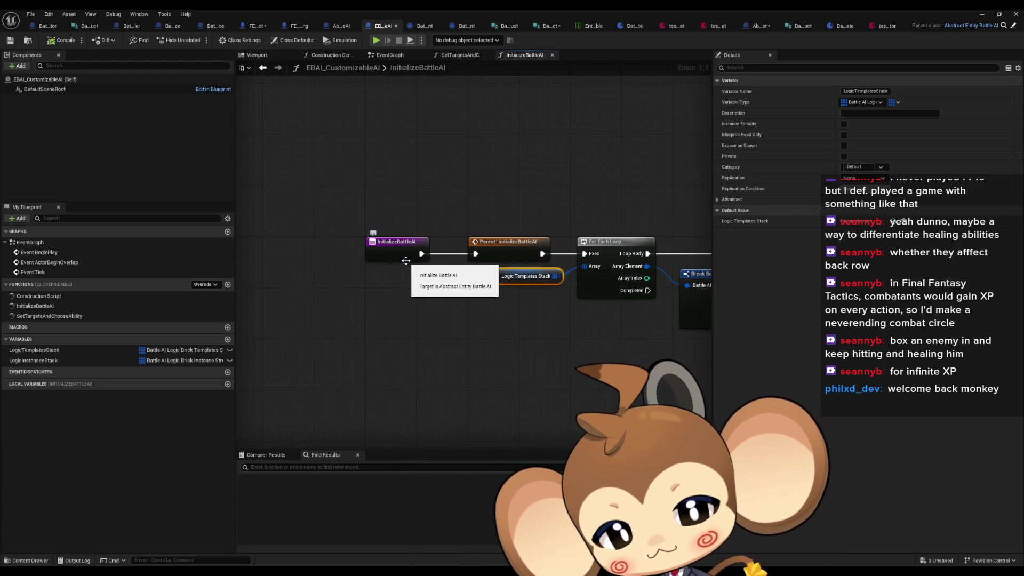
pyautogui.click(403, 256)
pyautogui.click(445, 308)
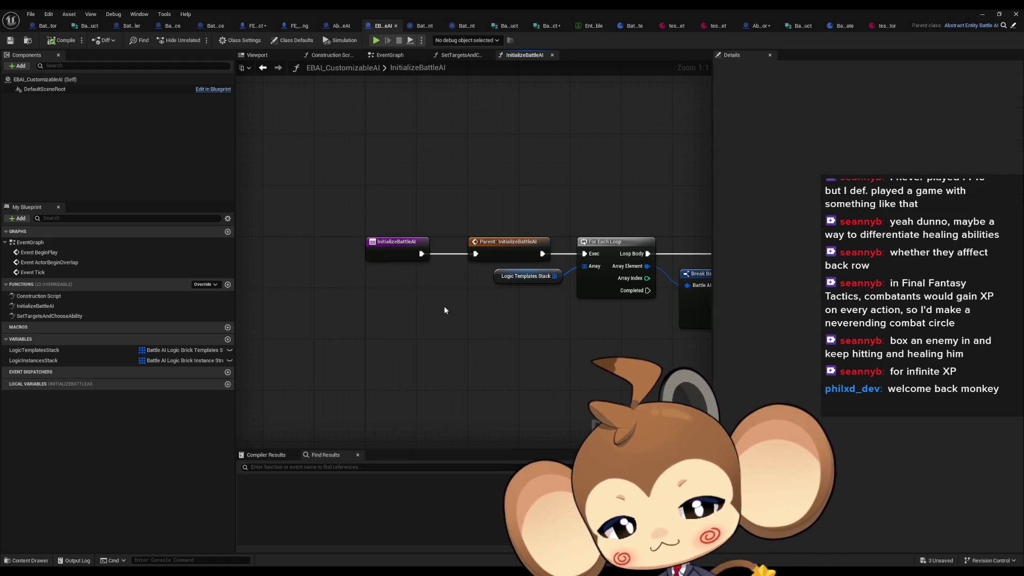
pyautogui.click(342, 29)
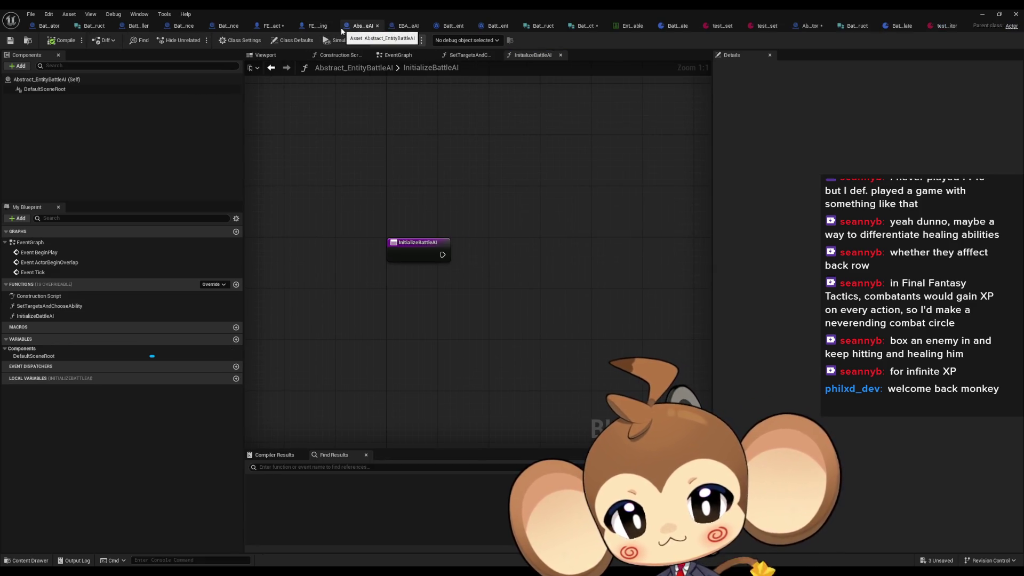
pyautogui.click(402, 27)
pyautogui.click(297, 27)
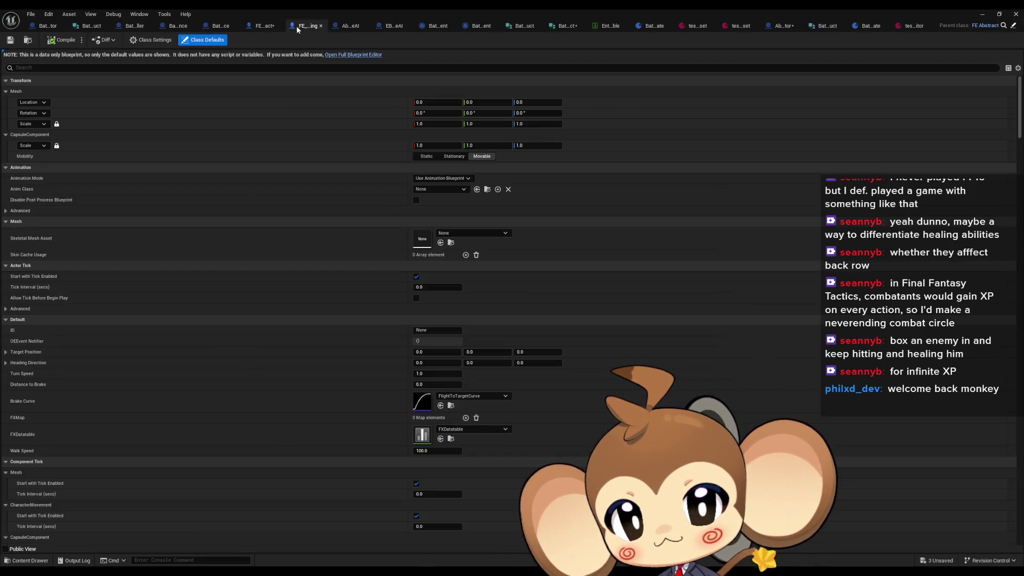
# - Browse FE_Abstract's InitializeFightingEntity and BattleInstancesFabricator's CreateBattle SpawnActor and Sequence nodes
pyautogui.click(263, 27)
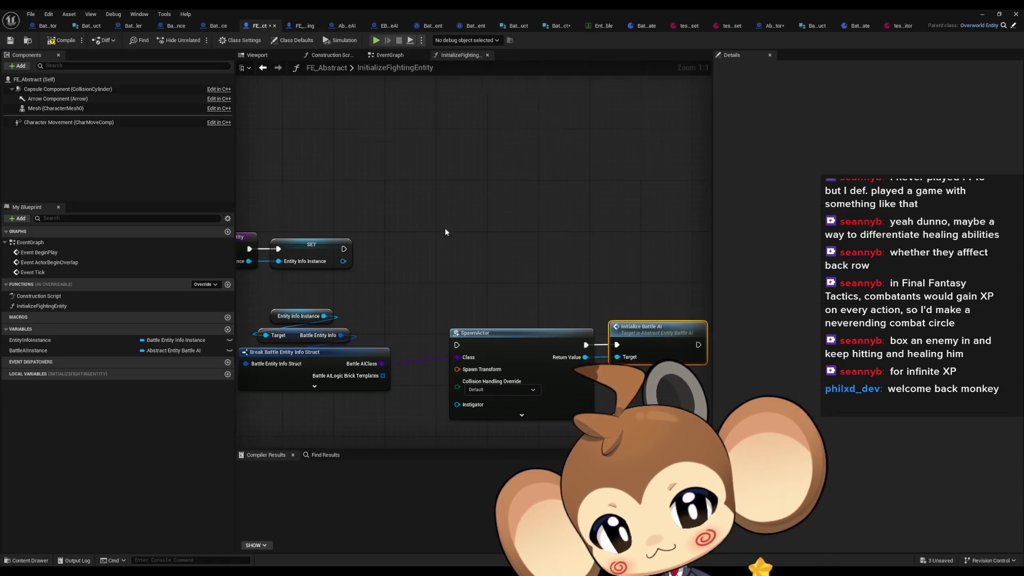
pyautogui.scroll(-2, 444, 231)
pyautogui.moveTo(404, 196)
pyautogui.mouseDown()
pyautogui.moveTo(428, 213)
pyautogui.moveTo(564, 209)
pyautogui.mouseUp()
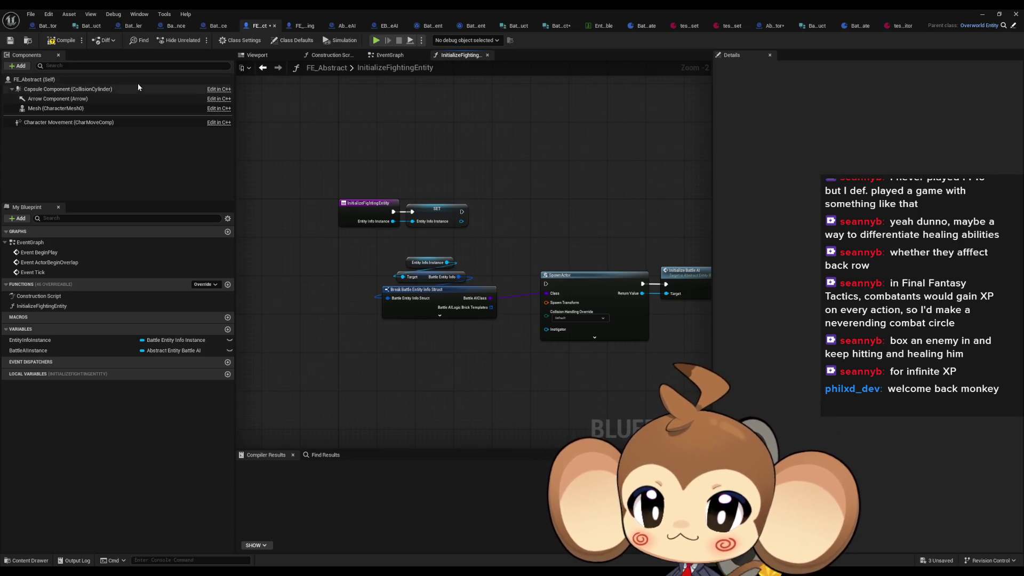
pyautogui.click(47, 26)
pyautogui.scroll(-3, 381, 219)
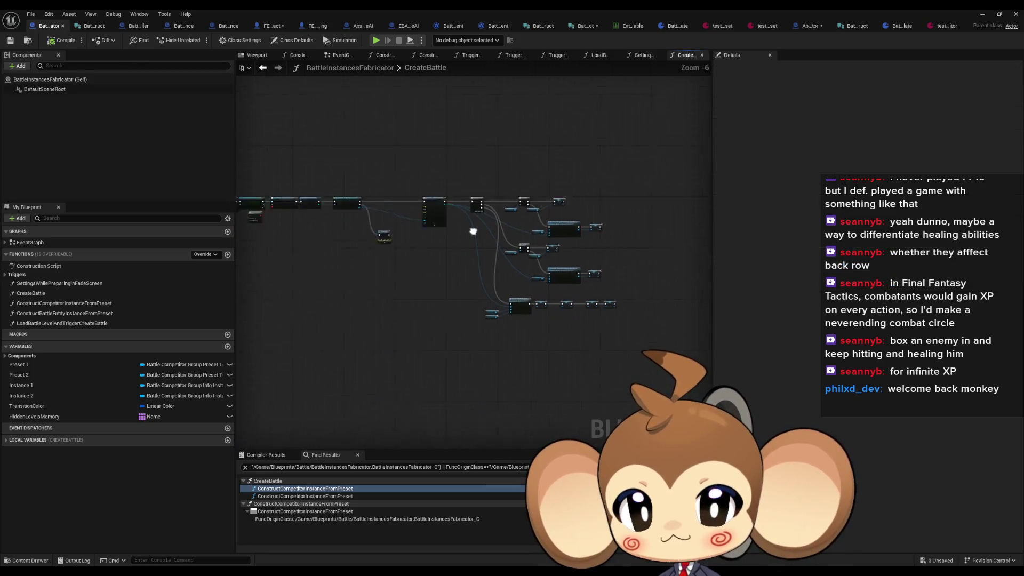
pyautogui.scroll(5, 337, 213)
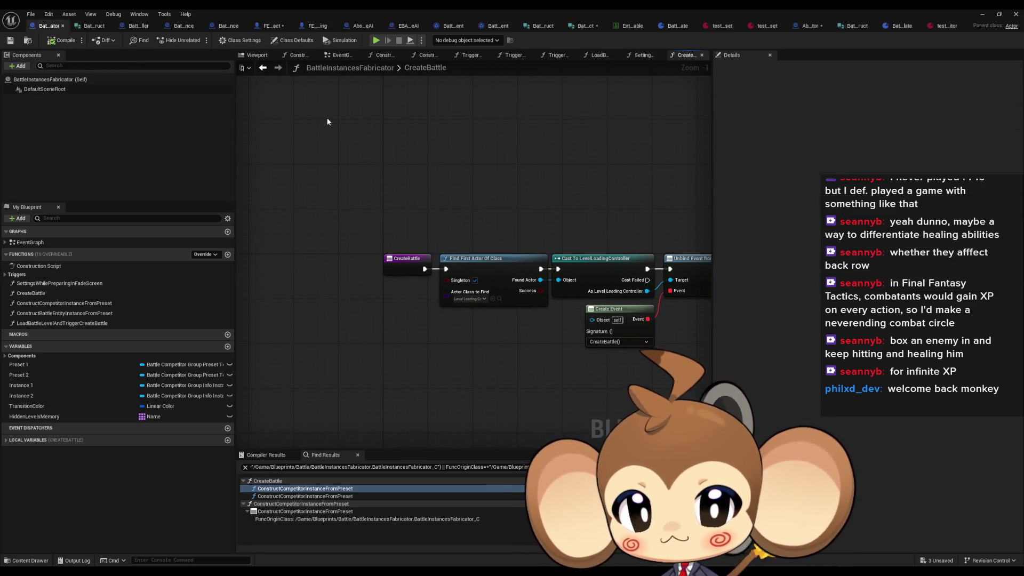
pyautogui.moveTo(602, 193); pyautogui.dragTo(319, 162)
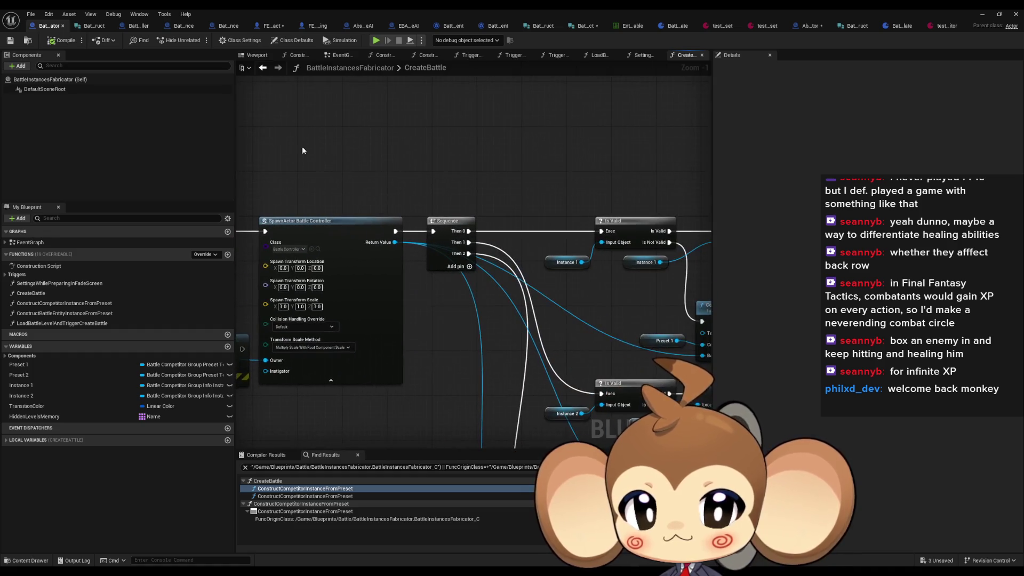
# - Follow Battle_Controller's InitializeBattleController and CreateCompetitor calls into Abstract_BattleCompetitor's InitializeCompetitor definition
pyautogui.click(136, 26)
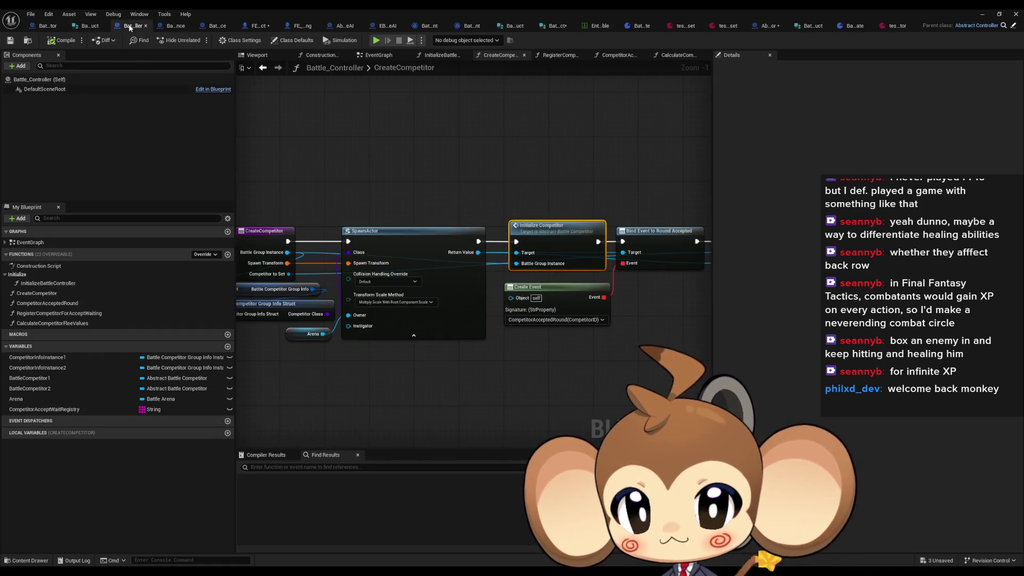
pyautogui.scroll(-3, 462, 280)
pyautogui.scroll(3, 461, 280)
pyautogui.doubleClick(48, 283)
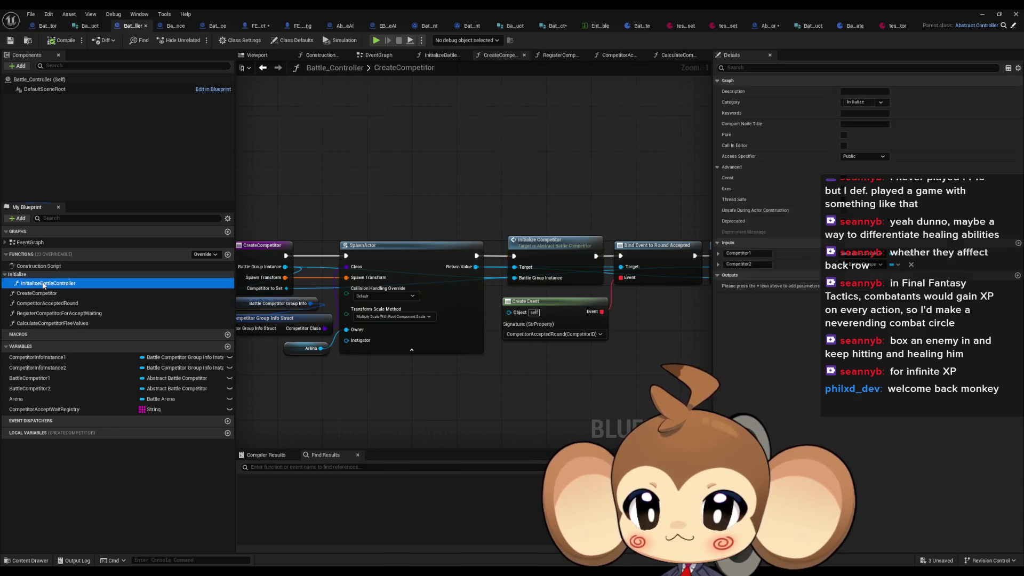
pyautogui.click(487, 262)
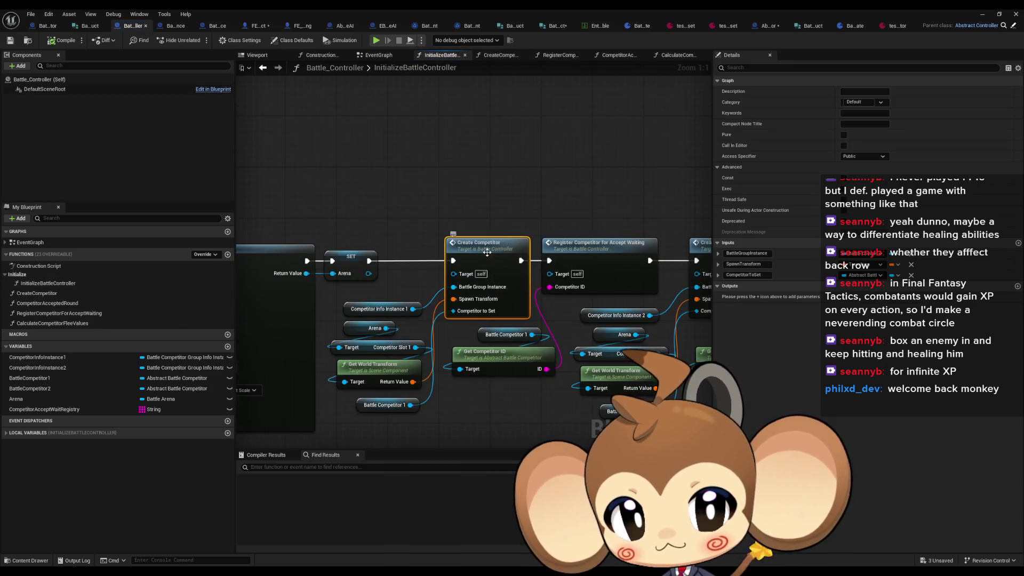
pyautogui.doubleClick(489, 256)
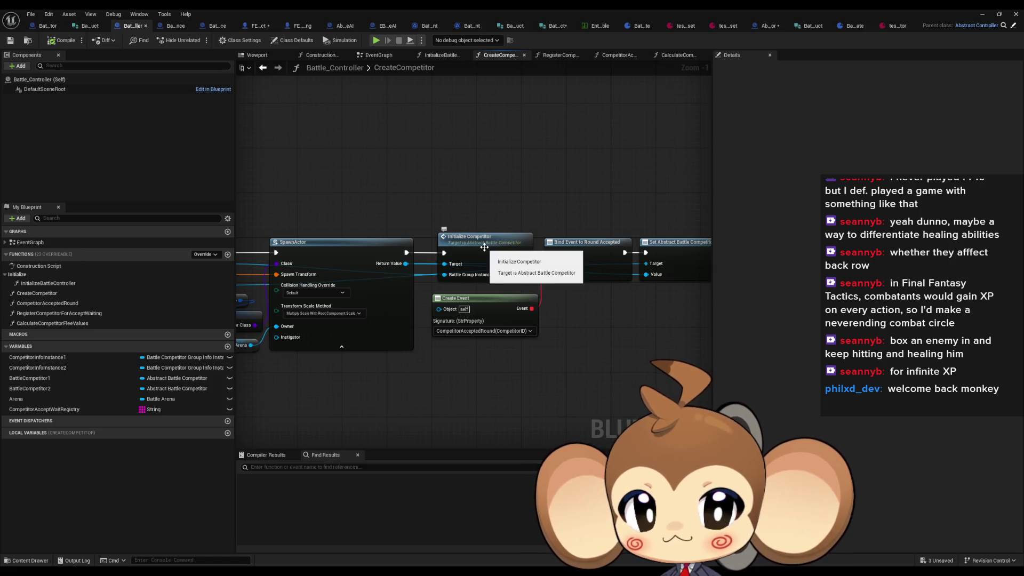
pyautogui.doubleClick(485, 247)
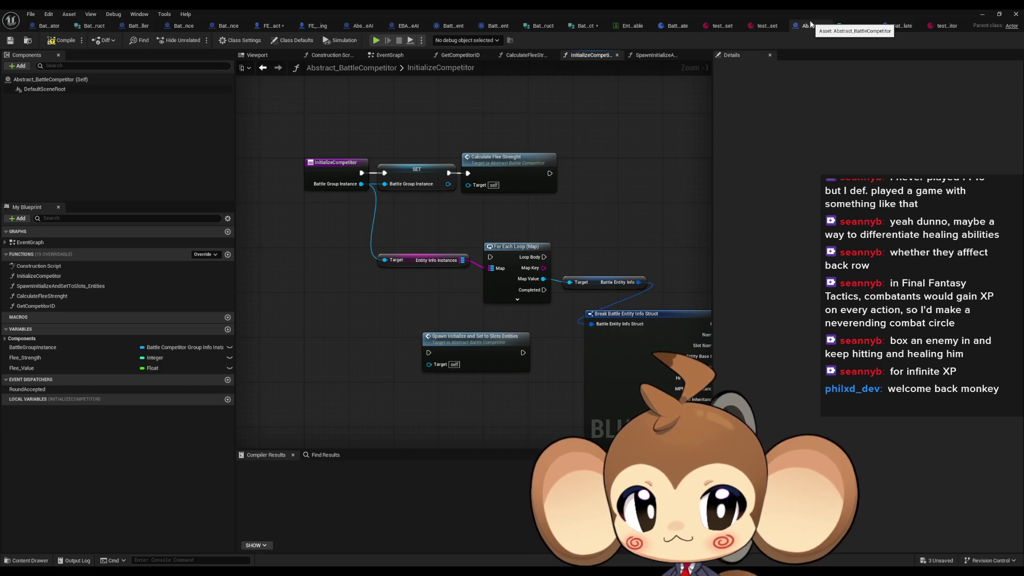
# - Move the Abstract_BattleCompetitor tab beside Battle_Controller and examine the Break Battle Entity Info Struct pins
pyautogui.moveTo(811, 26); pyautogui.dragTo(187, 33)
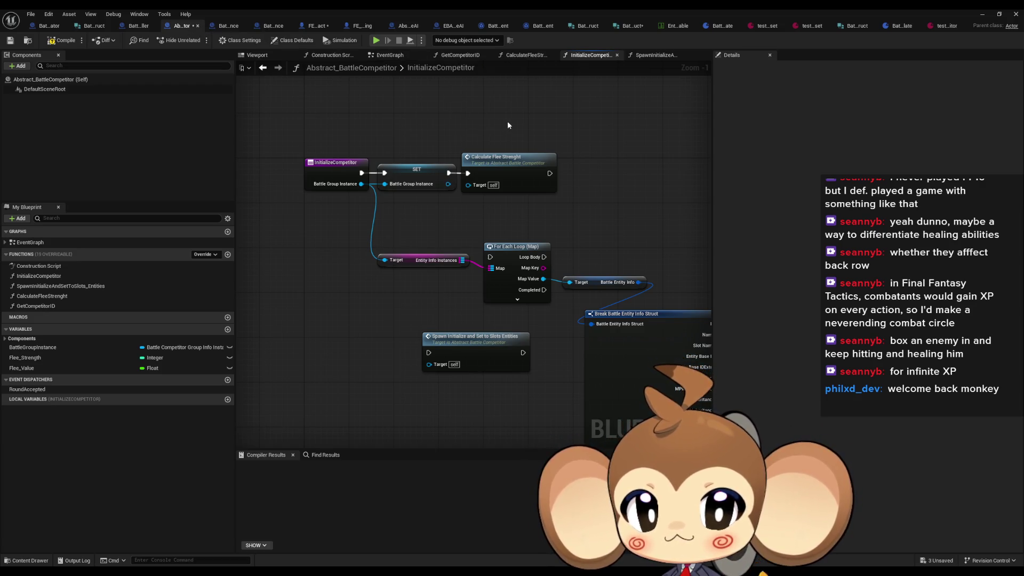
pyautogui.moveTo(551, 252)
pyautogui.mouseDown()
pyautogui.moveTo(507, 214)
pyautogui.moveTo(432, 181)
pyautogui.moveTo(435, 189)
pyautogui.moveTo(430, 152)
pyautogui.mouseUp()
pyautogui.moveTo(618, 247)
pyautogui.mouseDown()
pyautogui.moveTo(646, 165)
pyautogui.moveTo(613, 154)
pyautogui.moveTo(591, 117)
pyautogui.mouseUp()
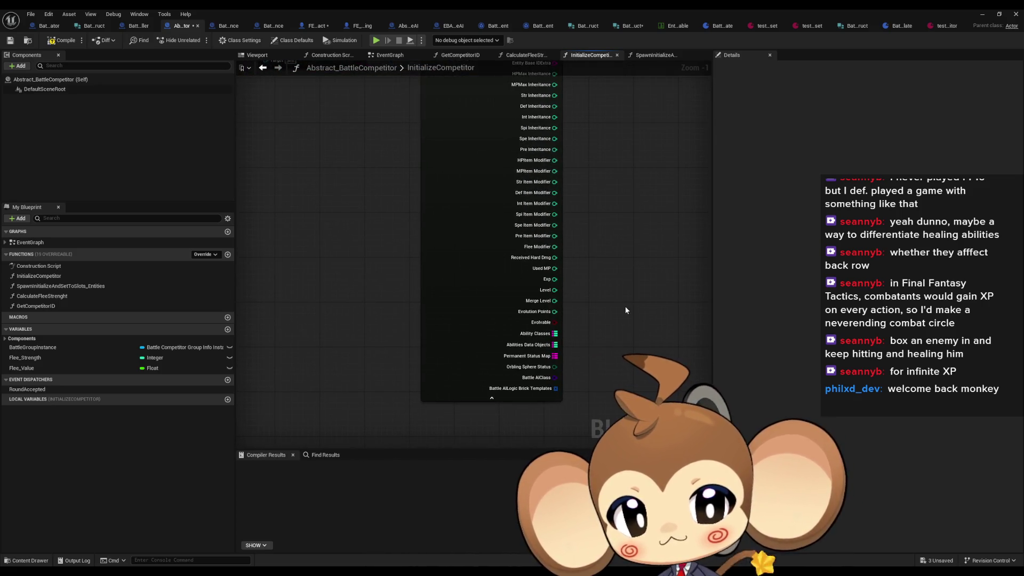
pyautogui.moveTo(645, 281); pyautogui.dragTo(649, 350)
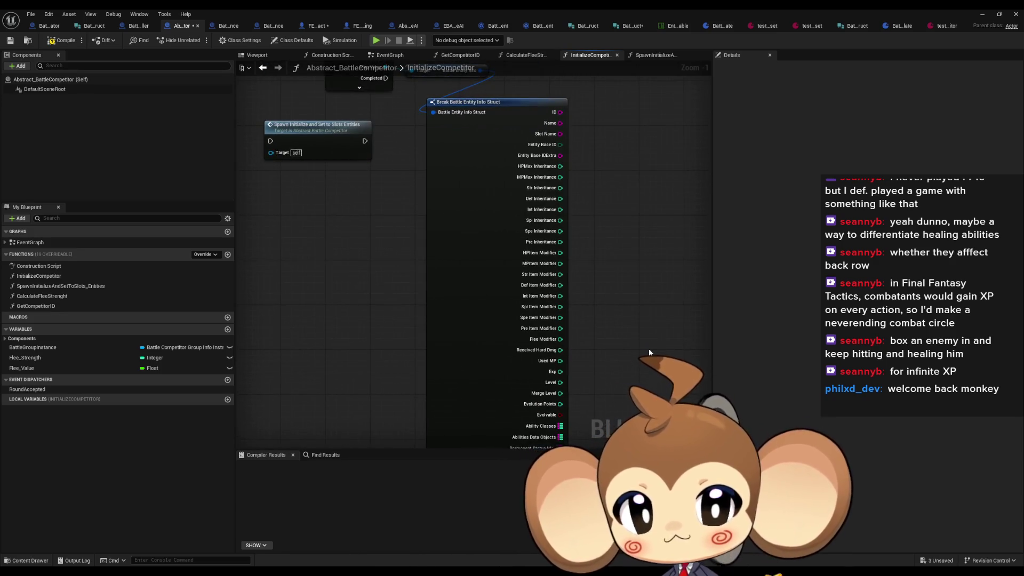
pyautogui.moveTo(590, 184)
pyautogui.mouseDown()
pyautogui.moveTo(362, 334)
pyautogui.moveTo(653, 307)
pyautogui.mouseUp()
pyautogui.moveTo(467, 256)
pyautogui.mouseDown()
pyautogui.moveTo(497, 330)
pyautogui.moveTo(549, 383)
pyautogui.mouseUp()
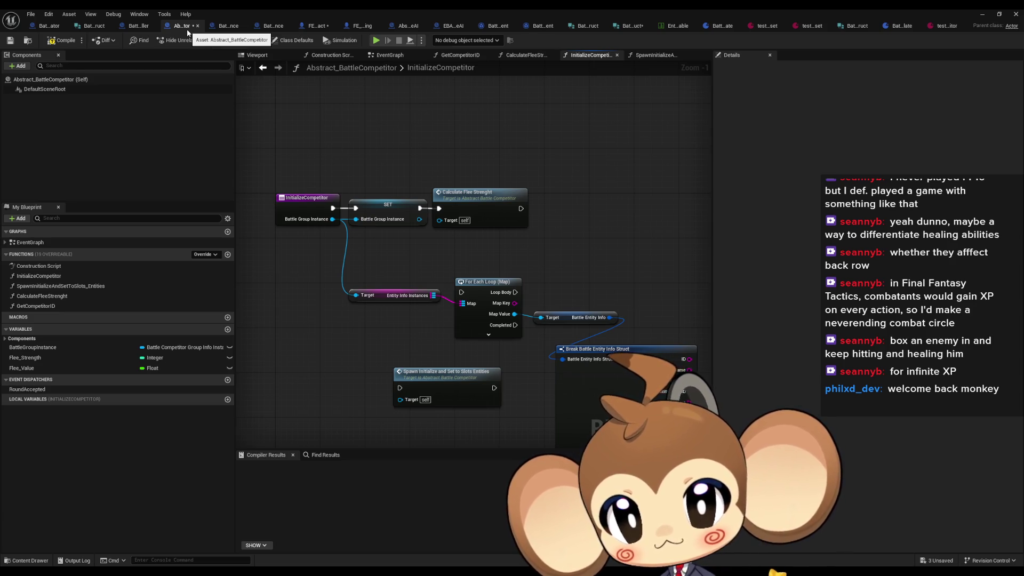
# - Revisit InitializeCompetitor via CreateCompetitor, try Find References on the break node, then open SpawnInitializeAndSetToSlots_Entities
pyautogui.click(137, 26)
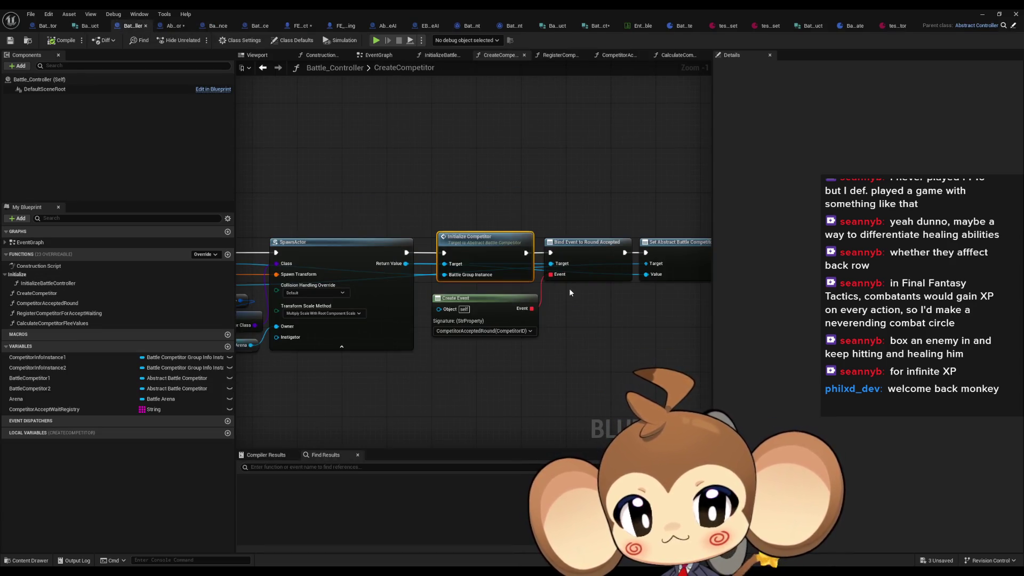
pyautogui.moveTo(463, 260); pyautogui.dragTo(672, 279)
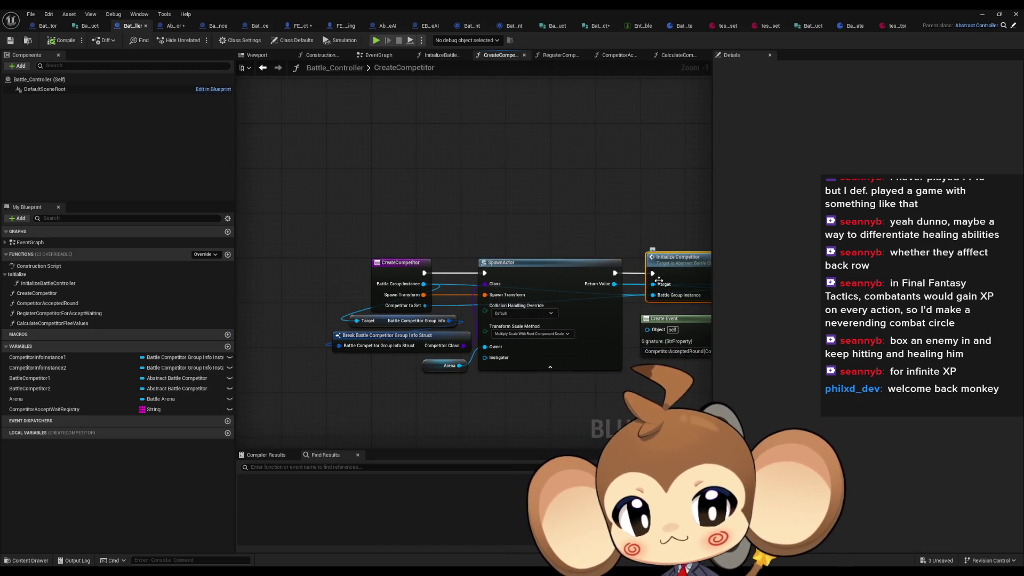
pyautogui.doubleClick(660, 296)
pyautogui.moveTo(459, 272)
pyautogui.mouseDown()
pyautogui.moveTo(530, 278)
pyautogui.moveTo(503, 275)
pyautogui.mouseUp()
pyautogui.rightClick(357, 292)
pyautogui.moveTo(406, 369)
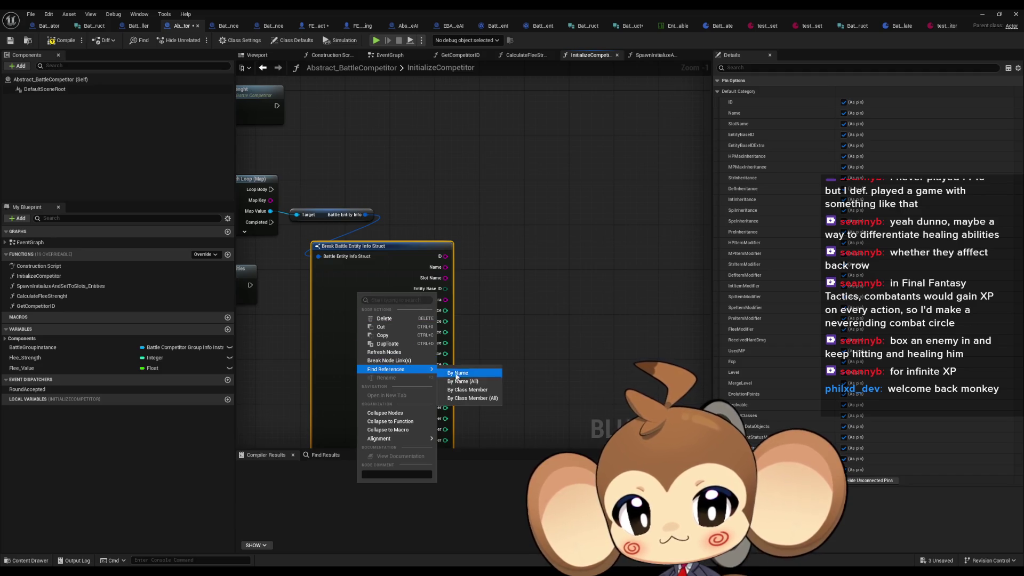
pyautogui.click(470, 398)
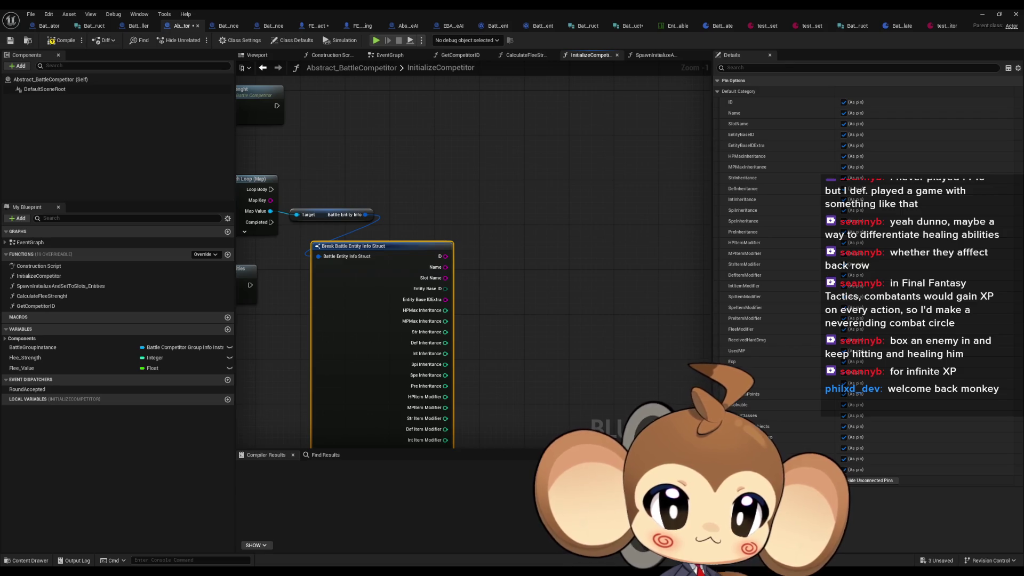
pyautogui.scroll(-1, 470, 261)
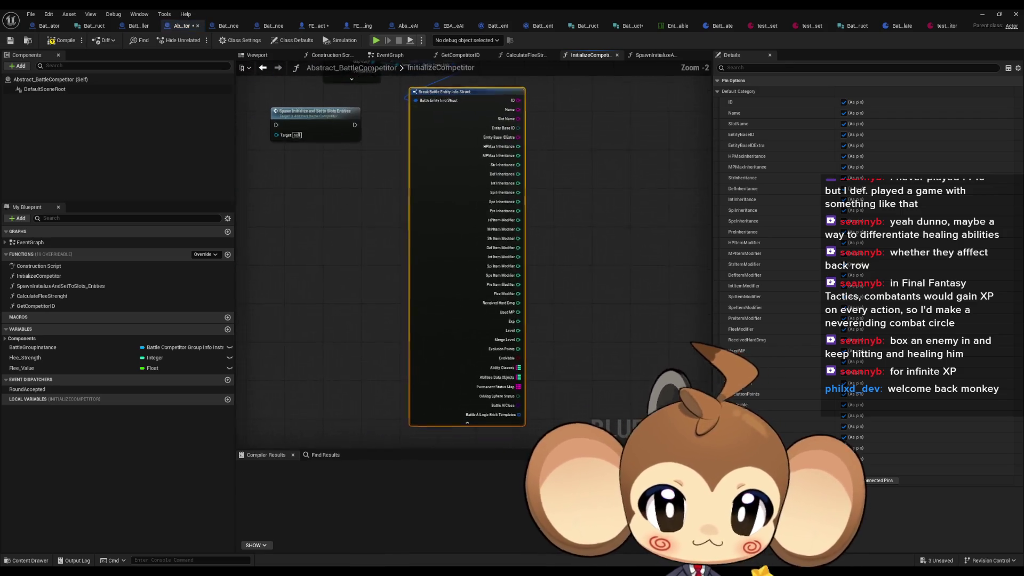
pyautogui.doubleClick(318, 110)
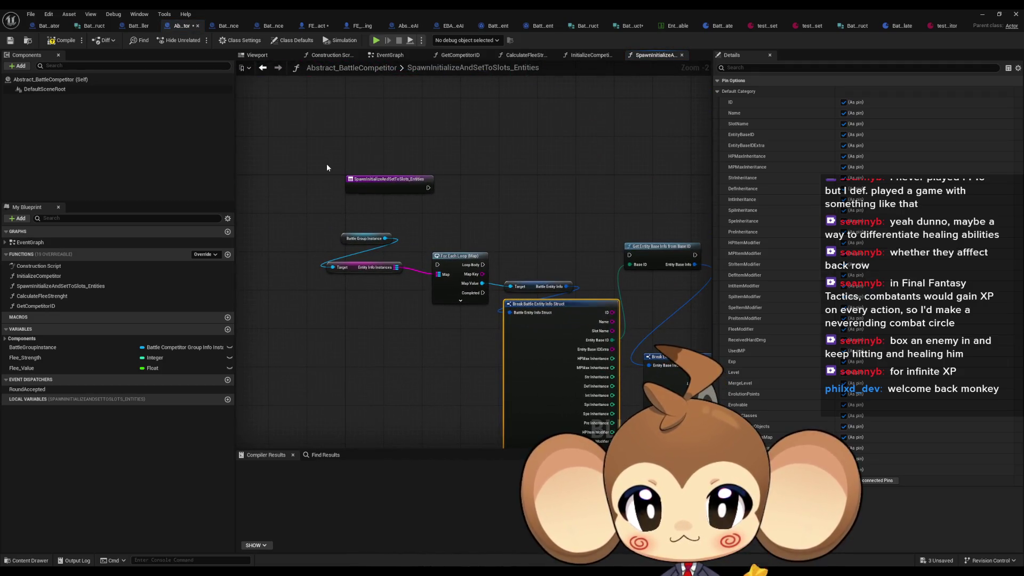
# - Add a Spawn Initialize and Set to Slots Entities call to InitializeCompetitor and position it
pyautogui.moveTo(61, 286)
pyautogui.mouseDown()
pyautogui.moveTo(321, 160)
pyautogui.moveTo(592, 55)
pyautogui.moveTo(549, 197)
pyautogui.moveTo(532, 309)
pyautogui.mouseUp()
pyautogui.moveTo(579, 344); pyautogui.dragTo(534, 149)
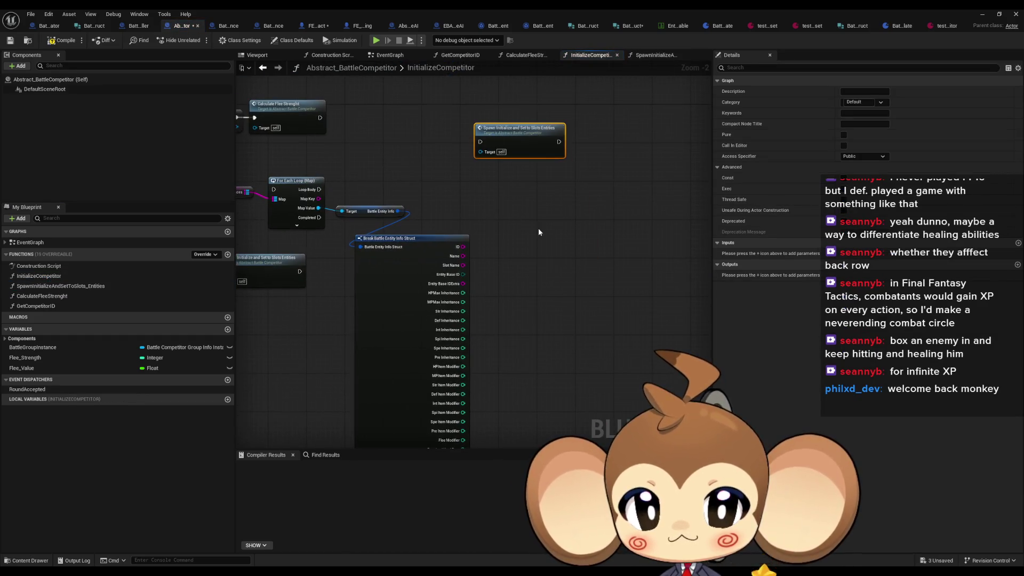
pyautogui.scroll(2, 539, 182)
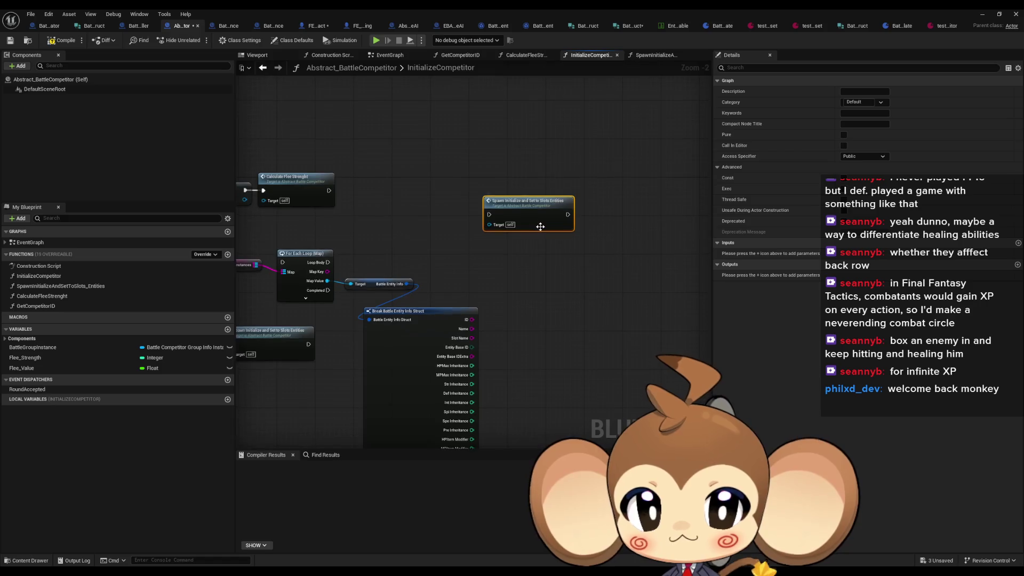
pyautogui.moveTo(529, 206); pyautogui.dragTo(470, 224)
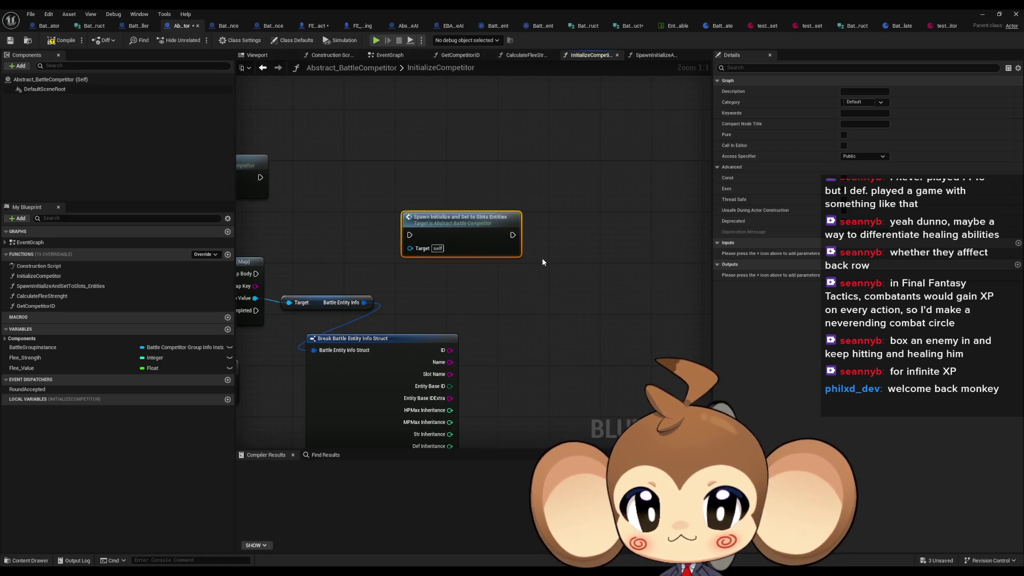
# - Delete the For Each Loop, Break and old Spawn nodes, placing the new call beside Calculate Flee Strenght
pyautogui.moveTo(492, 265)
pyautogui.mouseDown()
pyautogui.moveTo(514, 255)
pyautogui.moveTo(504, 252)
pyautogui.moveTo(632, 263)
pyautogui.mouseUp()
pyautogui.scroll(-1, 633, 263)
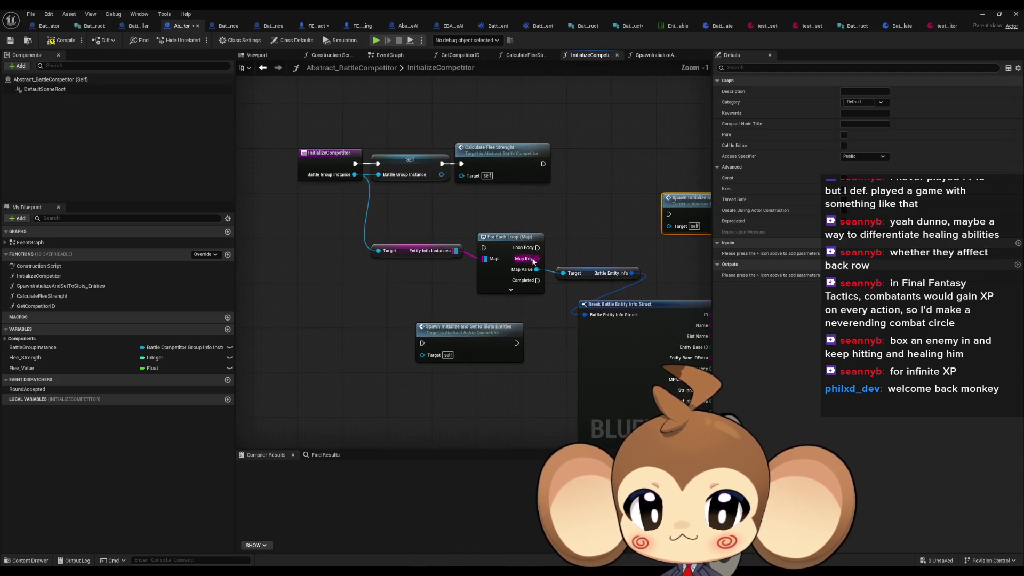
pyautogui.moveTo(356, 229); pyautogui.dragTo(607, 373)
pyautogui.press('Delete')
pyautogui.moveTo(656, 267); pyautogui.dragTo(505, 322)
pyautogui.moveTo(568, 262)
pyautogui.mouseDown()
pyautogui.moveTo(474, 217)
pyautogui.moveTo(497, 218)
pyautogui.mouseUp()
# - Open the SpawnInitializeAndSetToSlots_Entities graph and bring its SpawnActor node into view
pyautogui.doubleClick(497, 217)
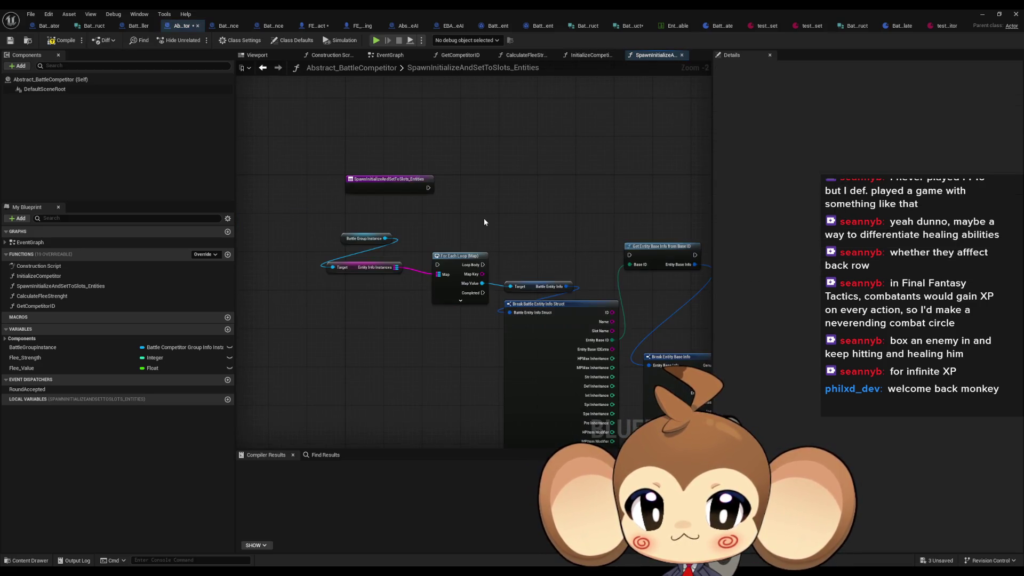
pyautogui.click(263, 68)
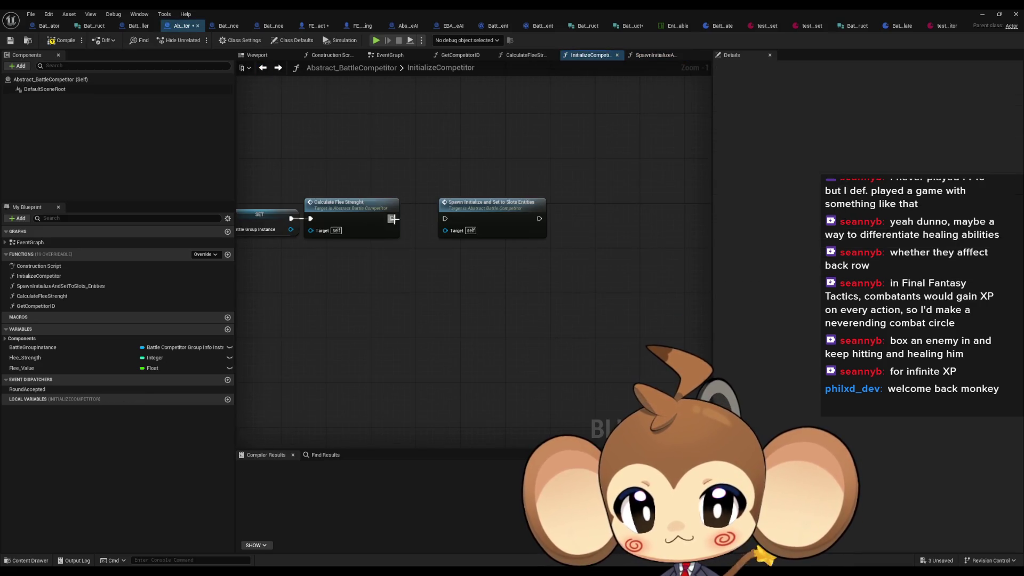
pyautogui.doubleClick(454, 213)
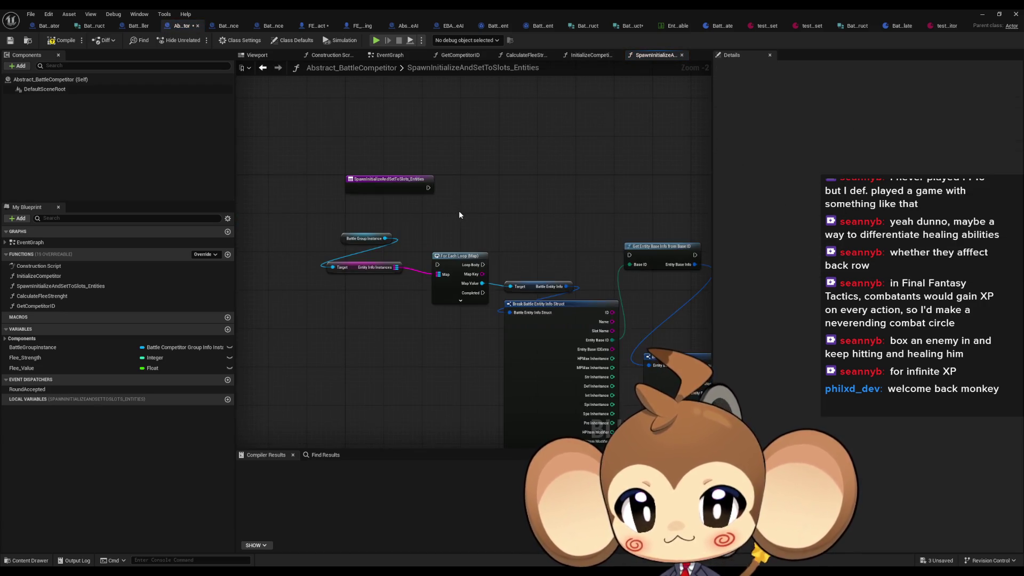
pyautogui.scroll(3, 462, 210)
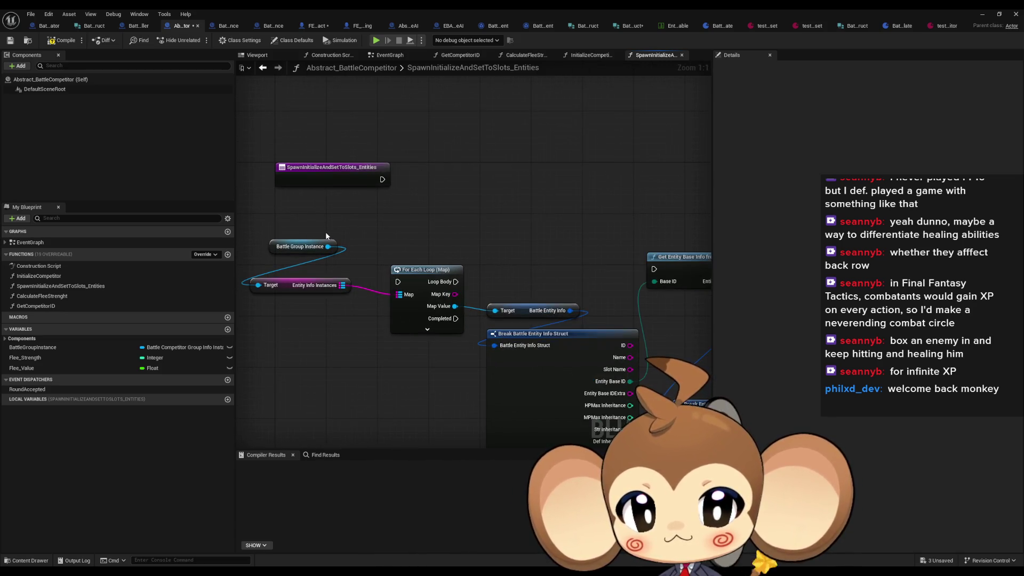
pyautogui.scroll(-2, 389, 190)
pyautogui.moveTo(389, 189)
pyautogui.mouseDown()
pyautogui.moveTo(409, 185)
pyautogui.moveTo(341, 196)
pyautogui.mouseUp()
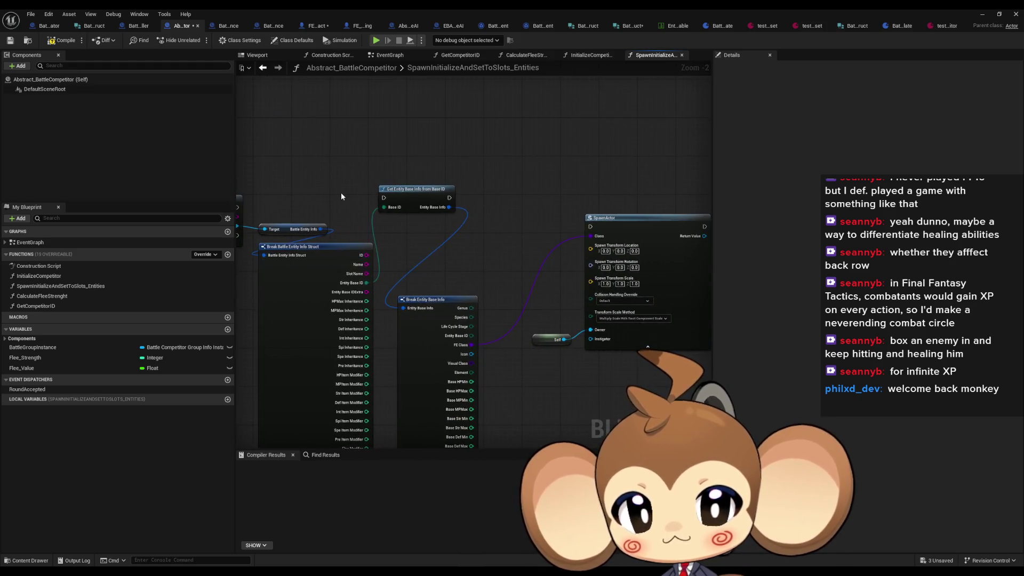
pyautogui.moveTo(465, 202); pyautogui.dragTo(370, 201)
pyautogui.moveTo(617, 235); pyautogui.dragTo(660, 241)
pyautogui.write('ini')
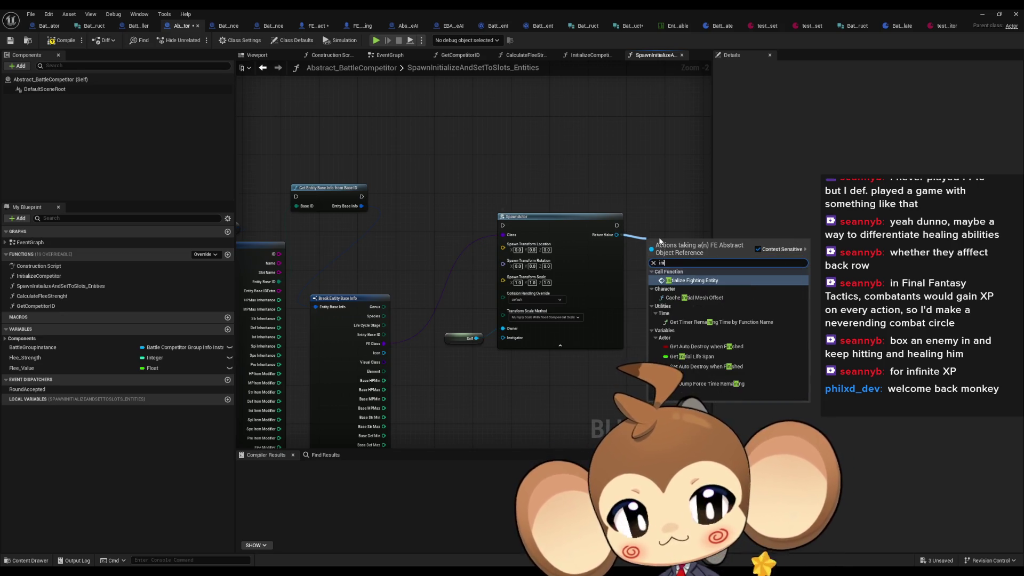
pyautogui.press('Return')
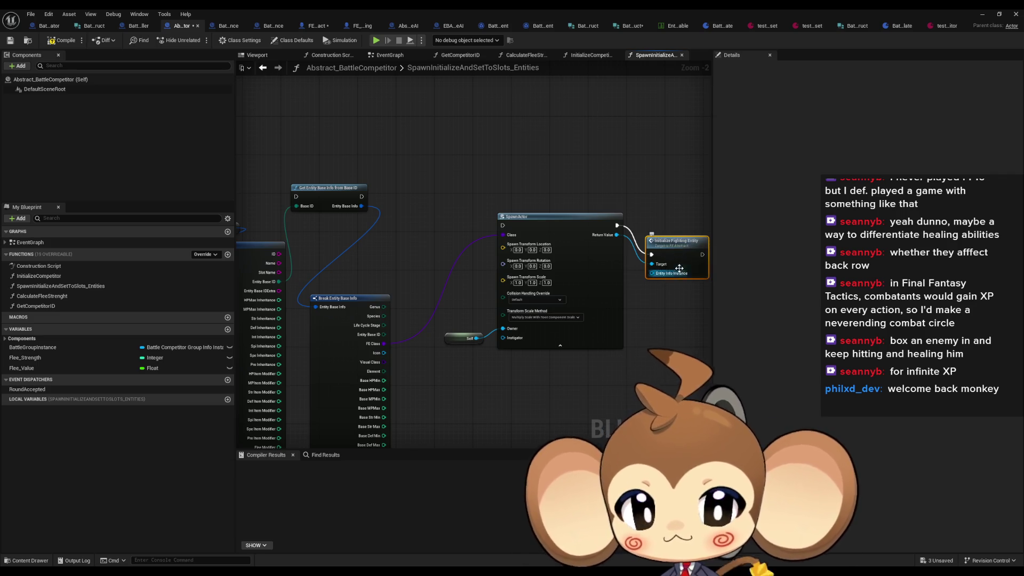
pyautogui.moveTo(687, 234); pyautogui.dragTo(679, 224)
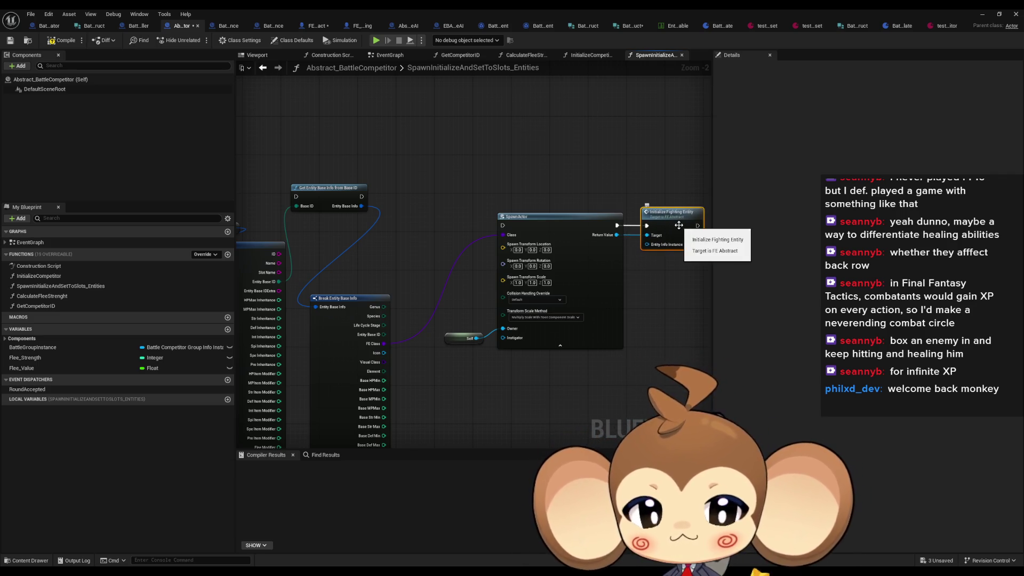
pyautogui.scroll(-3, 546, 274)
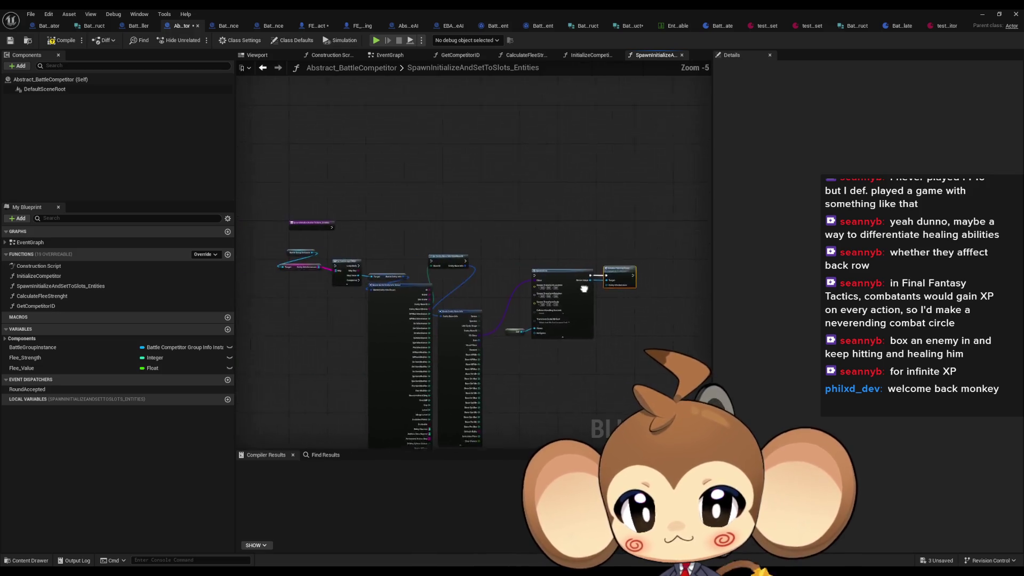
pyautogui.scroll(4, 455, 265)
pyautogui.moveTo(512, 274)
pyautogui.mouseDown()
pyautogui.moveTo(530, 241)
pyautogui.moveTo(501, 250)
pyautogui.moveTo(561, 270)
pyautogui.mouseUp()
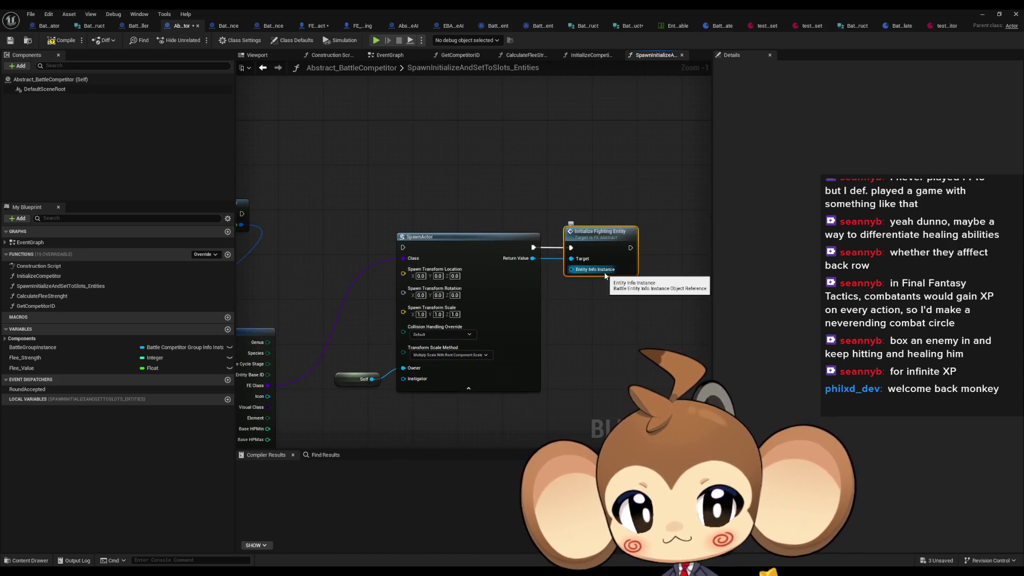
pyautogui.doubleClick(587, 234)
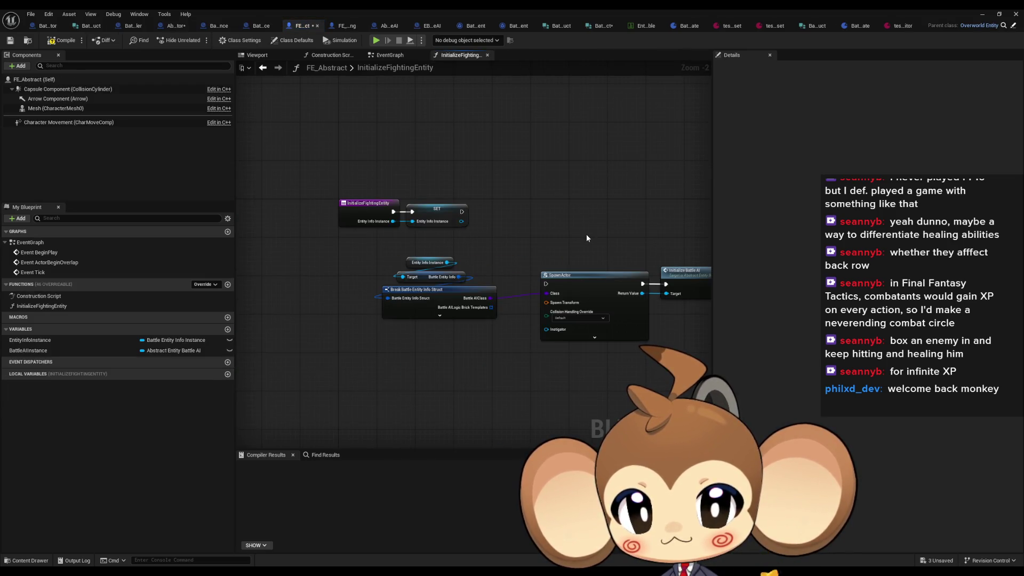
pyautogui.click(263, 27)
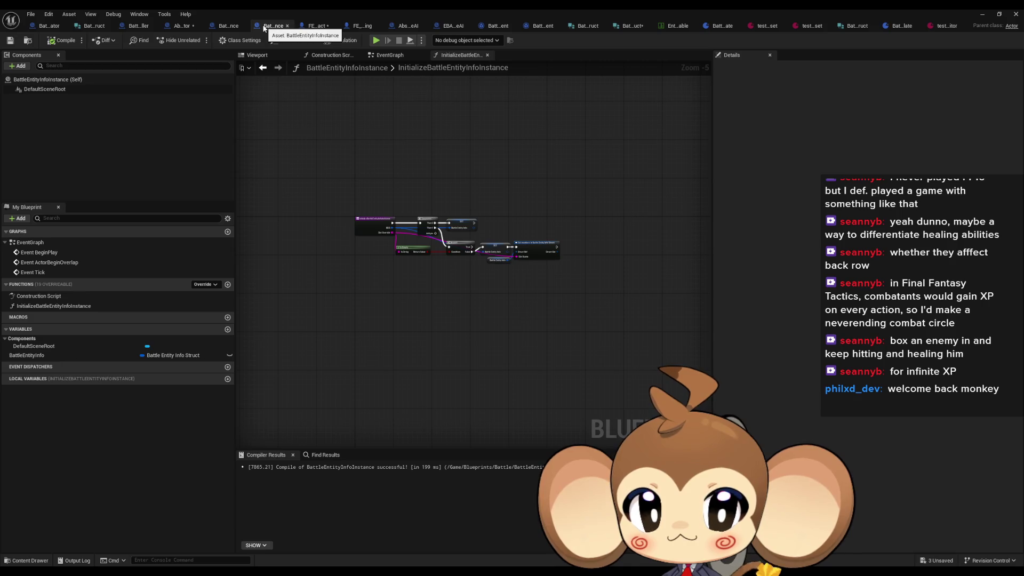
pyautogui.click(308, 26)
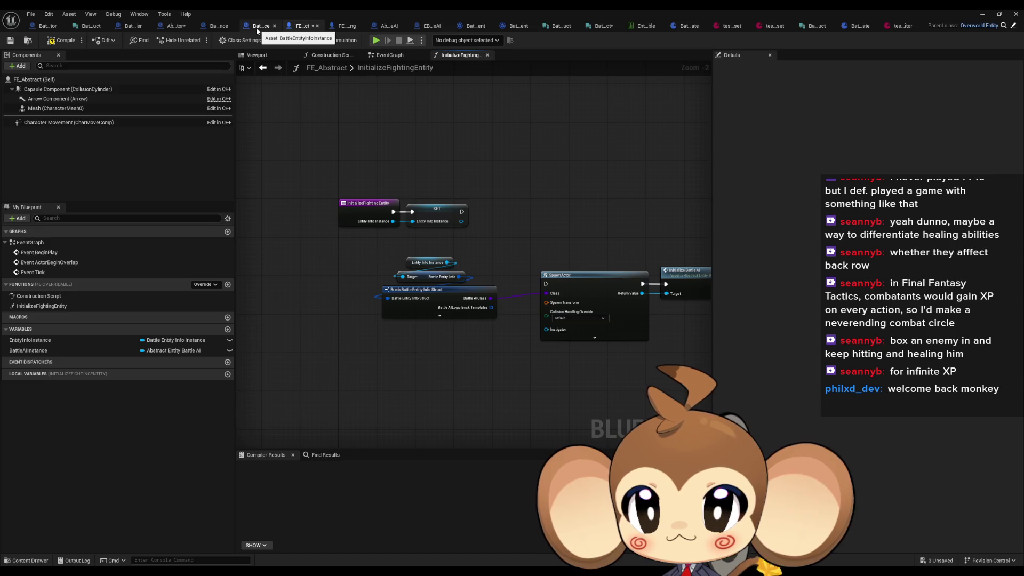
pyautogui.click(173, 27)
# - Wire the loop's Map Value into Initialize Fighting Entity's Entity Info Instance and nudge the For Each Loop up
pyautogui.moveTo(521, 155)
pyautogui.mouseDown()
pyautogui.moveTo(837, 114)
pyautogui.moveTo(975, 119)
pyautogui.mouseUp()
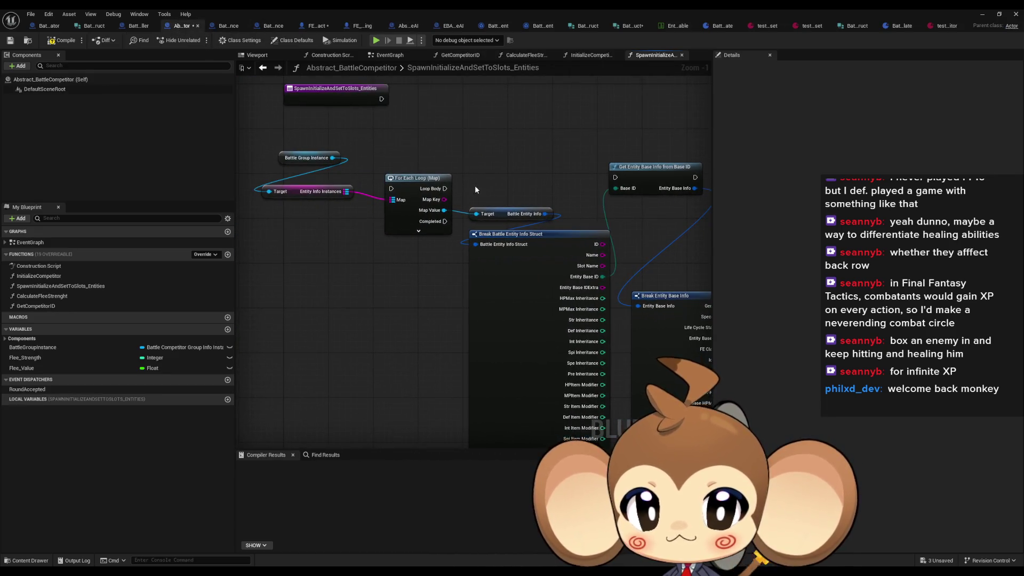
pyautogui.moveTo(446, 209)
pyautogui.mouseDown()
pyautogui.moveTo(617, 222)
pyautogui.moveTo(645, 268)
pyautogui.mouseUp()
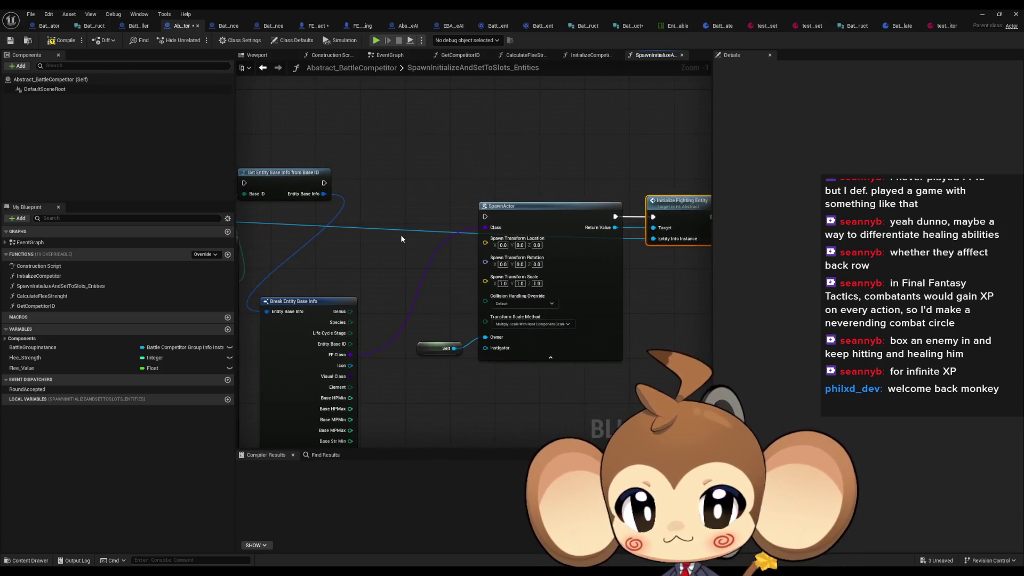
pyautogui.moveTo(401, 235); pyautogui.dragTo(536, 268)
pyautogui.moveTo(414, 255); pyautogui.dragTo(582, 258)
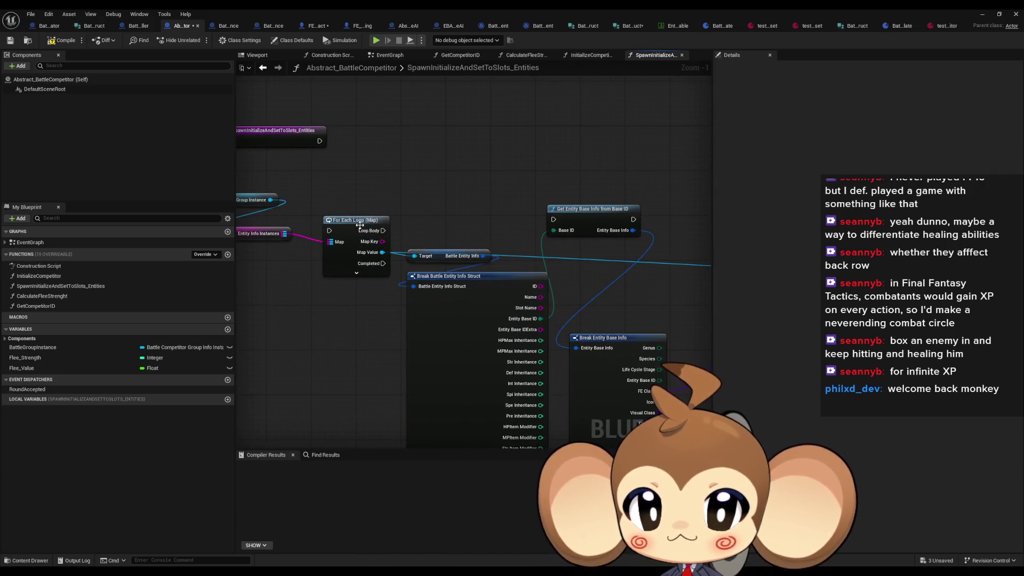
pyautogui.moveTo(355, 220); pyautogui.dragTo(354, 204)
pyautogui.click(523, 191)
pyautogui.moveTo(523, 193)
pyautogui.mouseDown()
pyautogui.moveTo(466, 179)
pyautogui.moveTo(498, 187)
pyautogui.mouseUp()
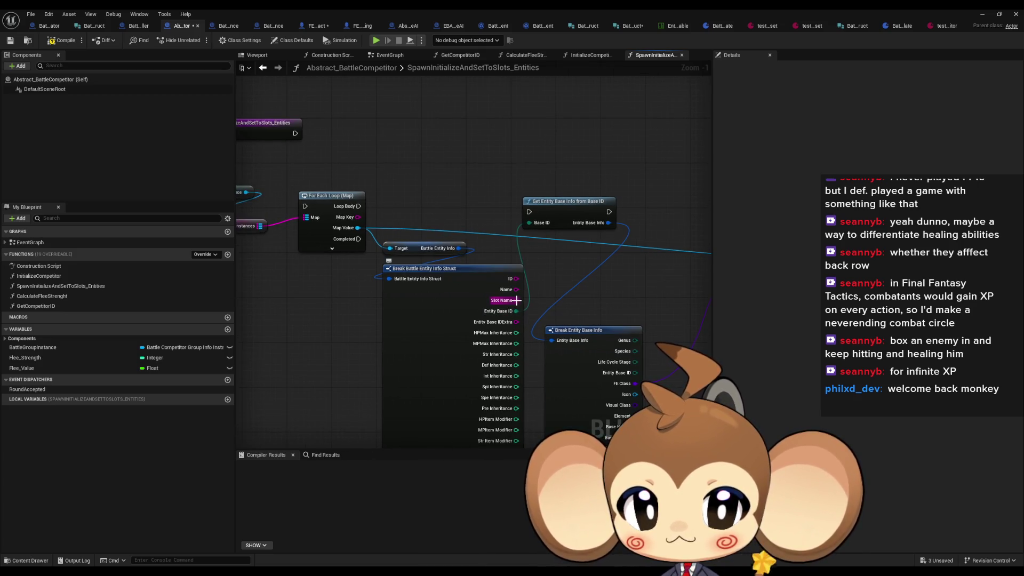
pyautogui.moveTo(621, 249)
pyautogui.mouseDown()
pyautogui.moveTo(477, 244)
pyautogui.moveTo(538, 233)
pyautogui.mouseUp()
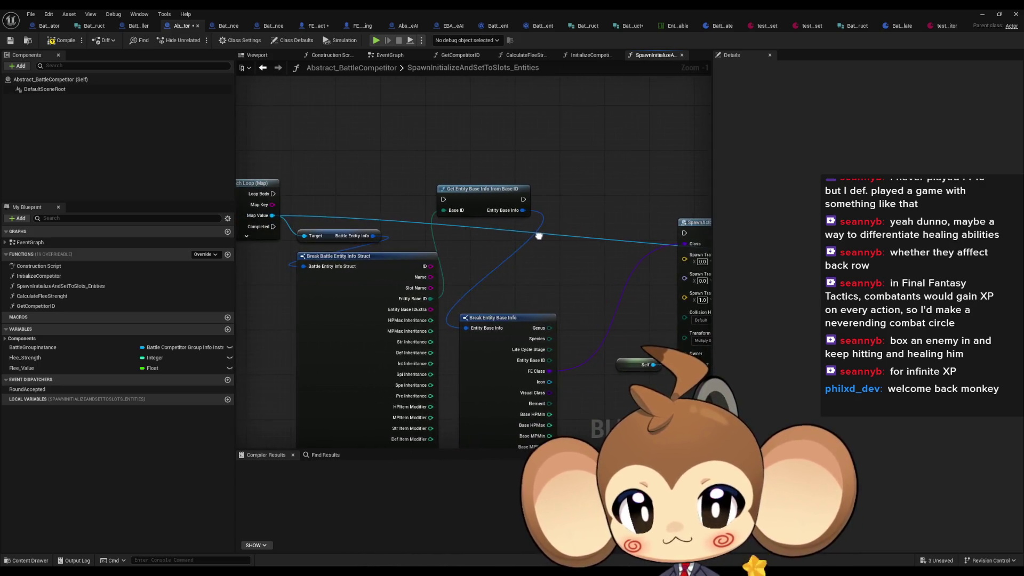
# - Hide the Break Battle Entity Info Struct's unconnected pins, keeping Slot Name visible
pyautogui.click(407, 256)
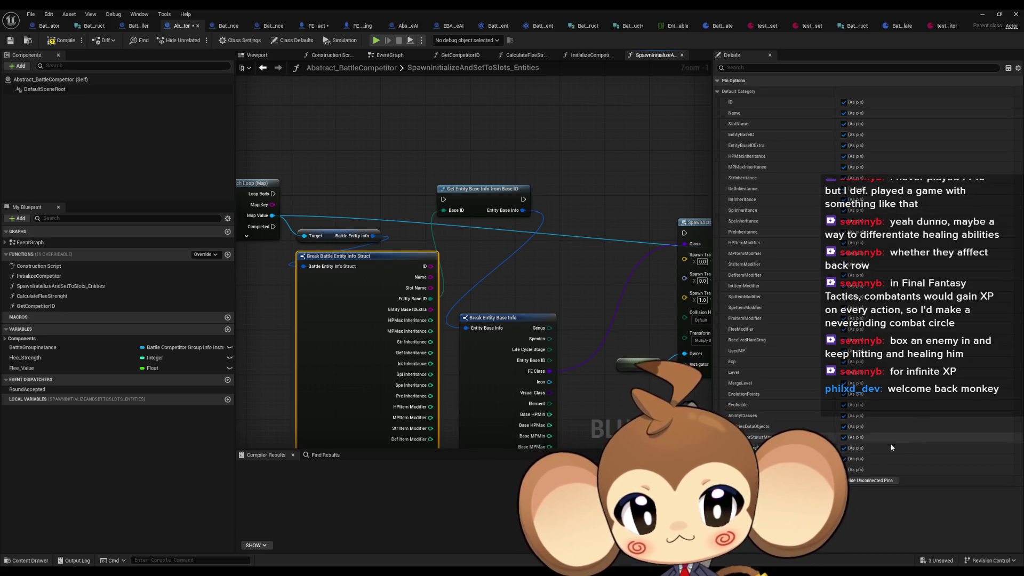
pyautogui.click(873, 481)
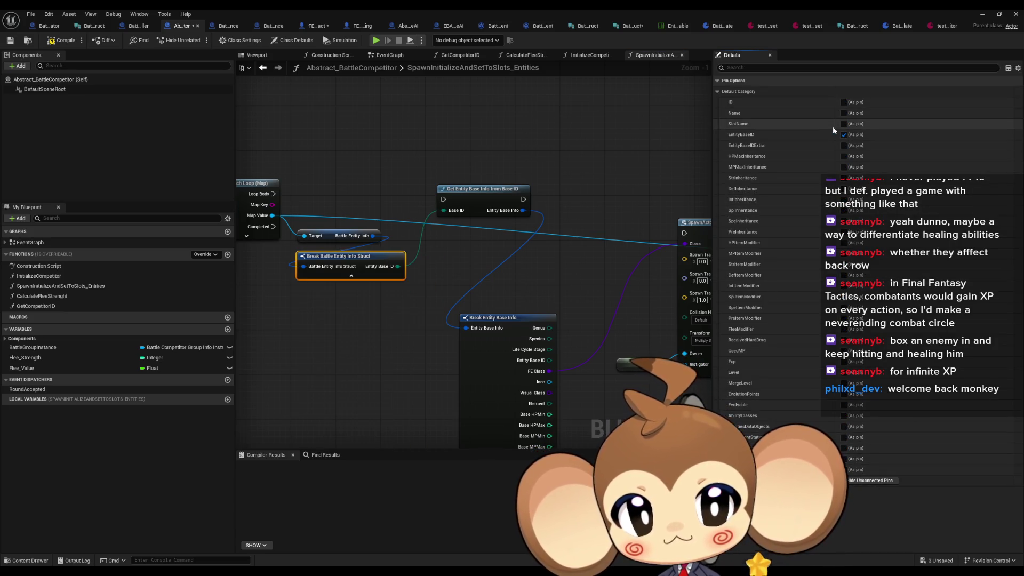
pyautogui.click(844, 124)
pyautogui.click(558, 191)
pyautogui.moveTo(559, 191)
pyautogui.mouseDown()
pyautogui.moveTo(511, 184)
pyautogui.moveTo(467, 203)
pyautogui.moveTo(451, 174)
pyautogui.mouseUp()
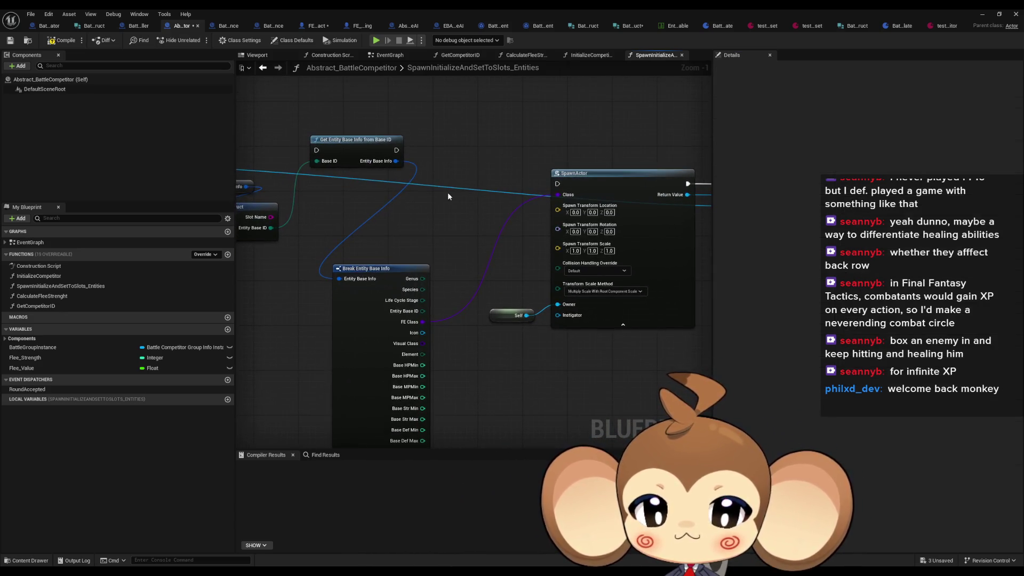
# - Trim Break Entity Base Info to show only the Visual Class pin
pyautogui.click(403, 276)
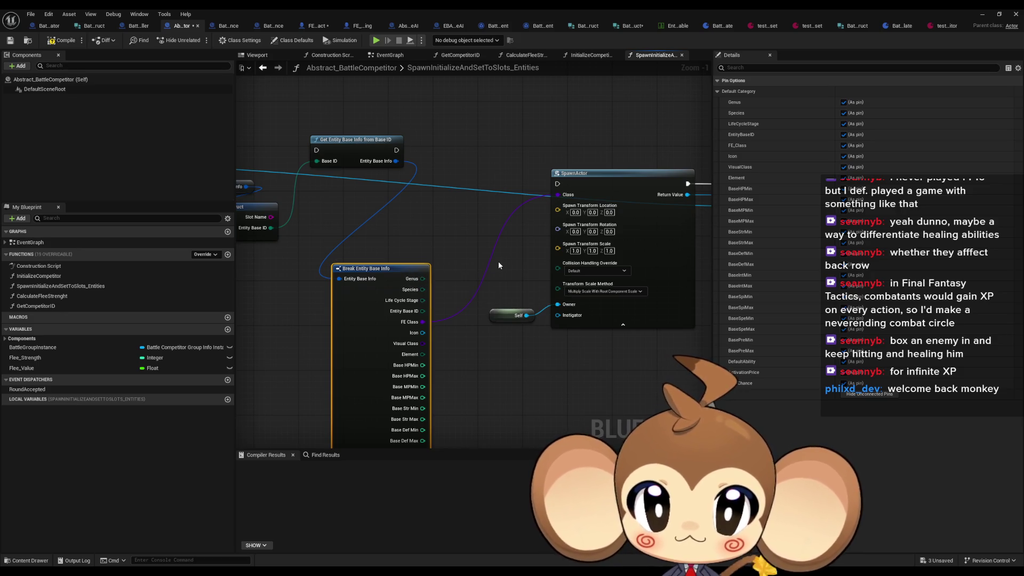
pyautogui.click(872, 395)
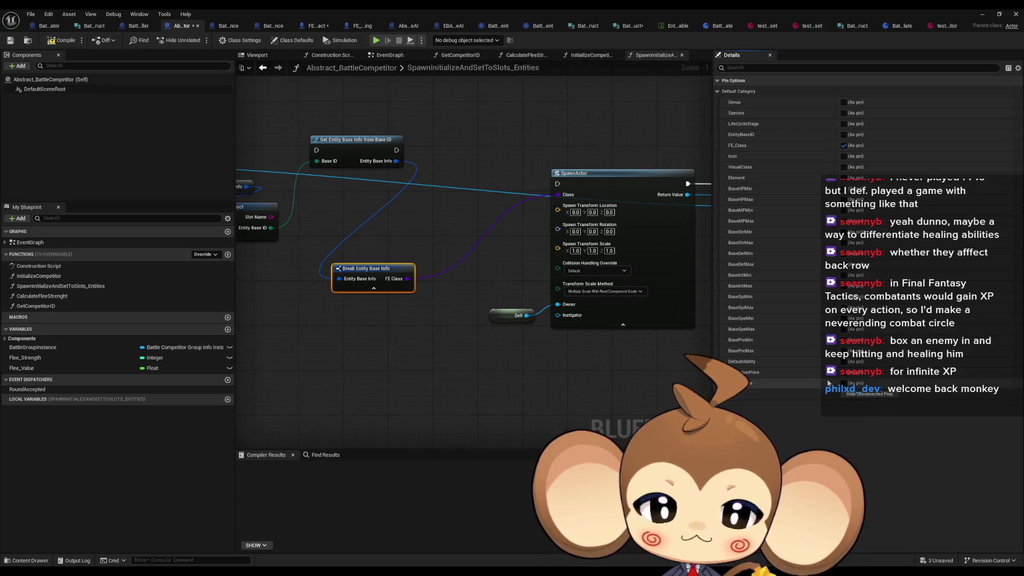
pyautogui.click(844, 167)
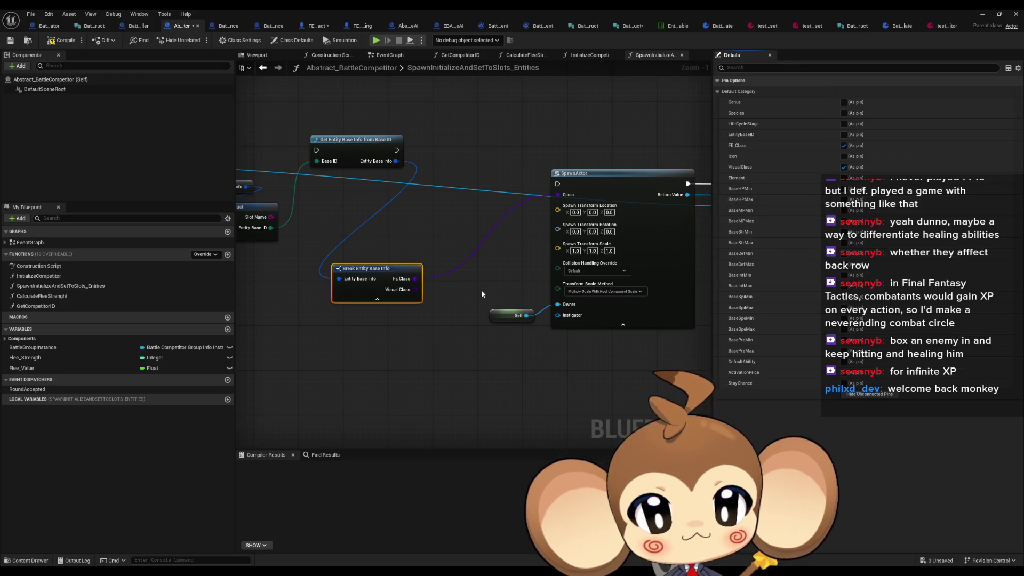
# - Re-show Battle AIClass and Battle AILogic Brick Templates pins on the break struct, placing it below the loop
pyautogui.moveTo(456, 284); pyautogui.dragTo(628, 318)
pyautogui.click(399, 243)
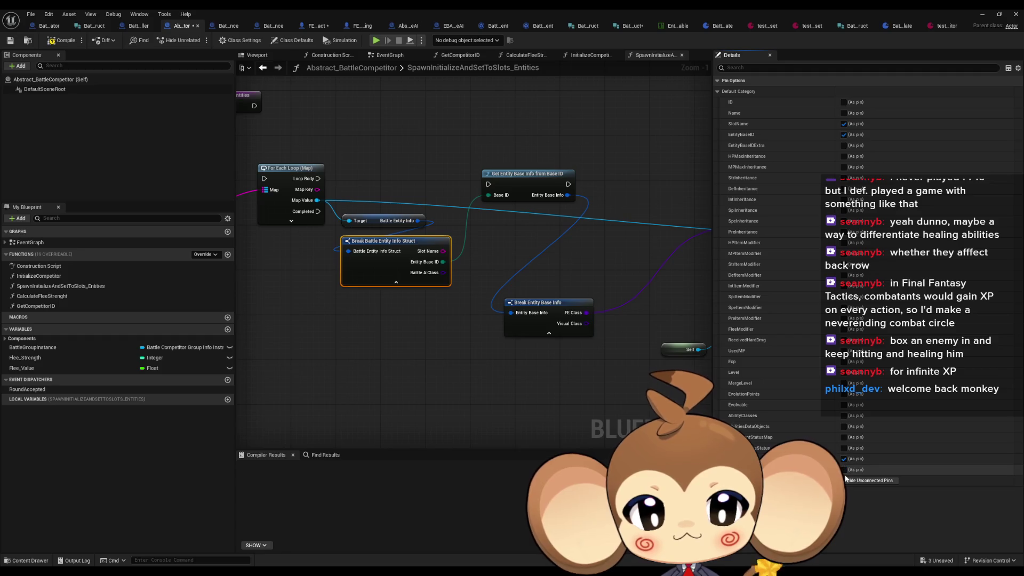
pyautogui.click(844, 459)
pyautogui.click(843, 469)
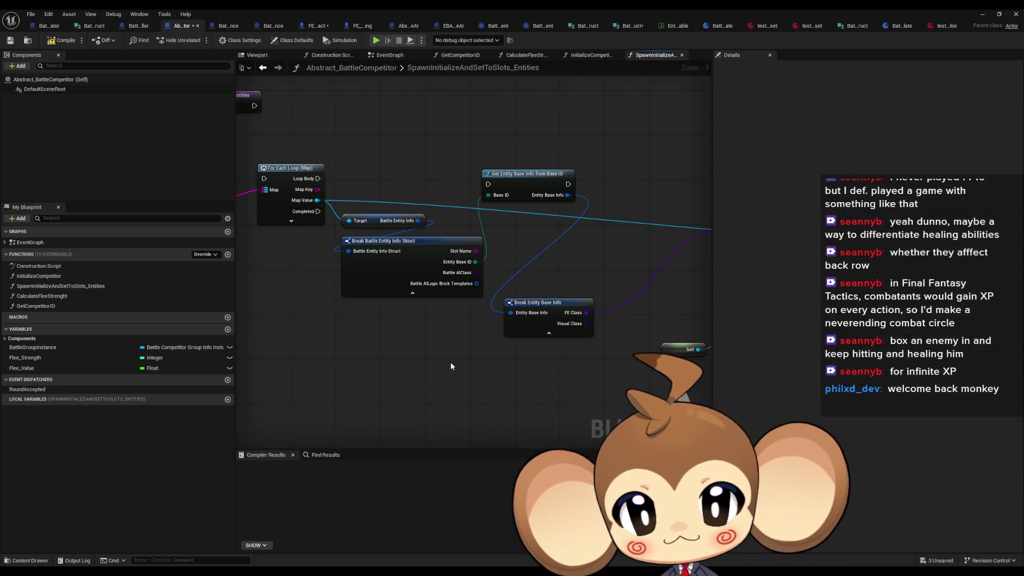
pyautogui.moveTo(446, 319); pyautogui.dragTo(501, 311)
pyautogui.moveTo(480, 277); pyautogui.dragTo(452, 306)
pyautogui.click(506, 383)
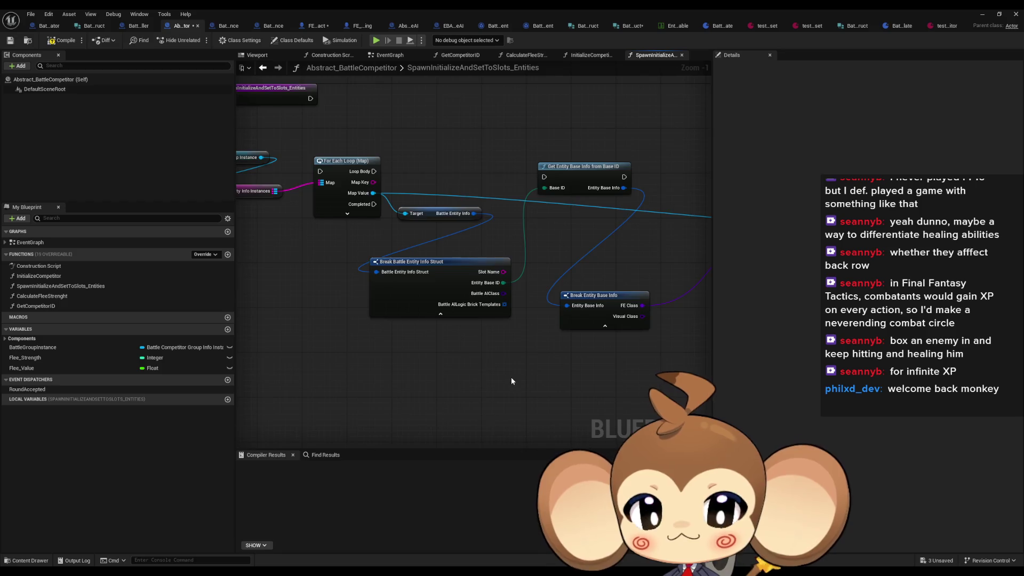
pyautogui.scroll(-1, 511, 373)
pyautogui.scroll(1, 333, 185)
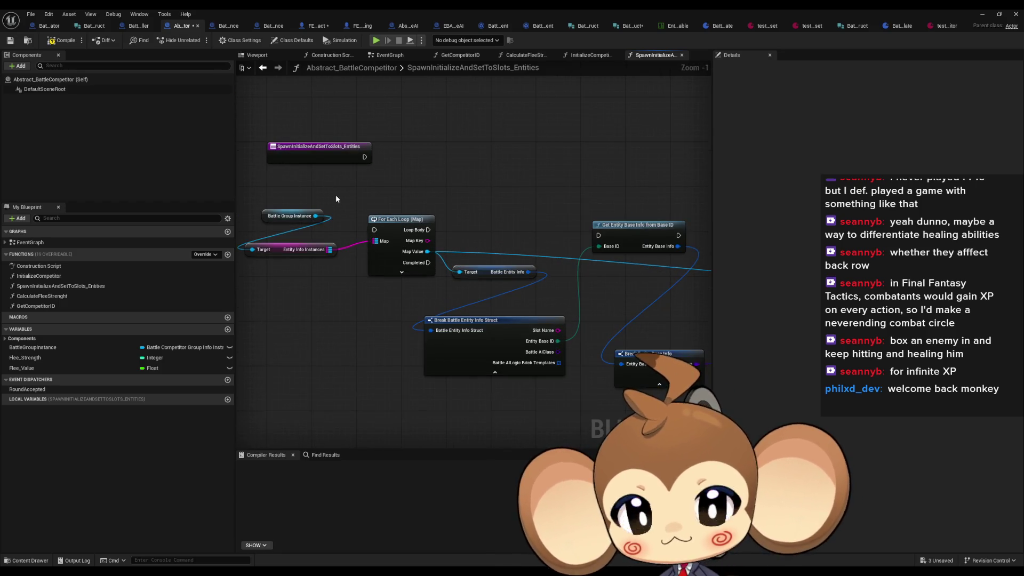
# - Reposition the SpawnActor and Self nodes together up and to the left
pyautogui.moveTo(592, 222)
pyautogui.mouseDown()
pyautogui.moveTo(436, 212)
pyautogui.moveTo(452, 207)
pyautogui.moveTo(424, 147)
pyautogui.mouseUp()
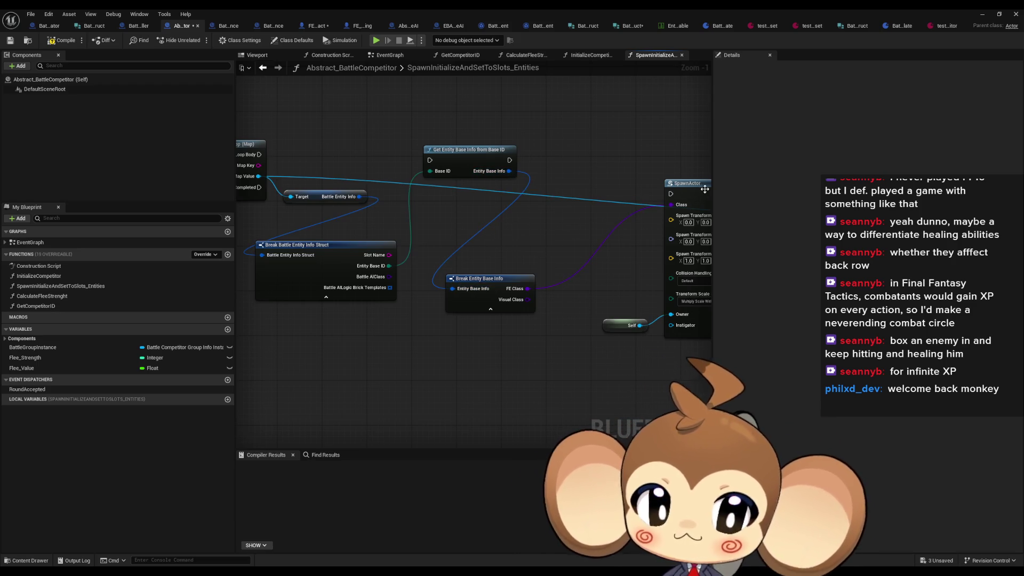
pyautogui.moveTo(658, 224); pyautogui.dragTo(475, 213)
pyautogui.moveTo(566, 212); pyautogui.dragTo(545, 189)
pyautogui.click(368, 133)
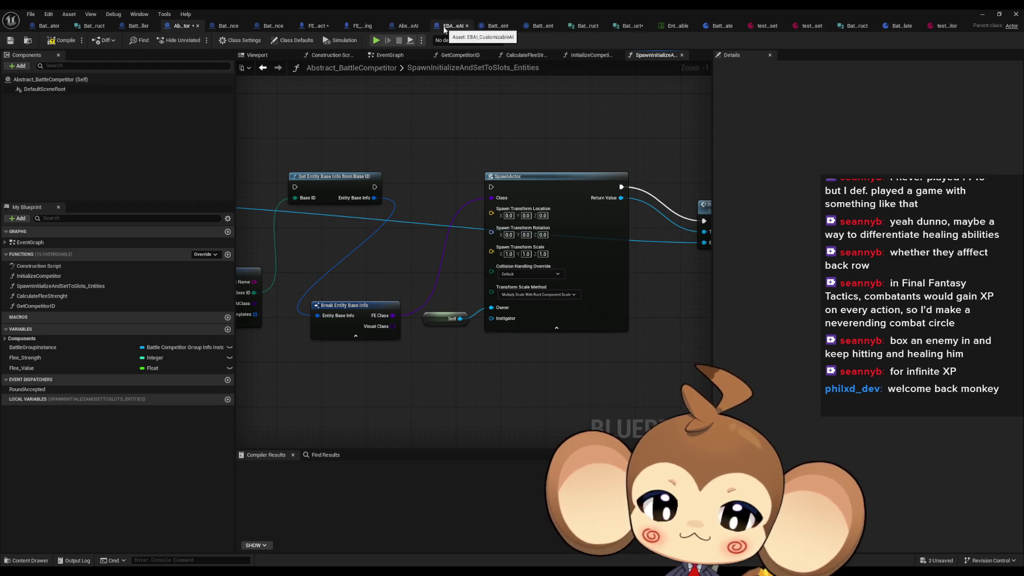
# - Switch to EBAI_CustomizableAI and open SetTargetsAndChooseAbility, viewing its whole condition-brick chain
pyautogui.click(406, 29)
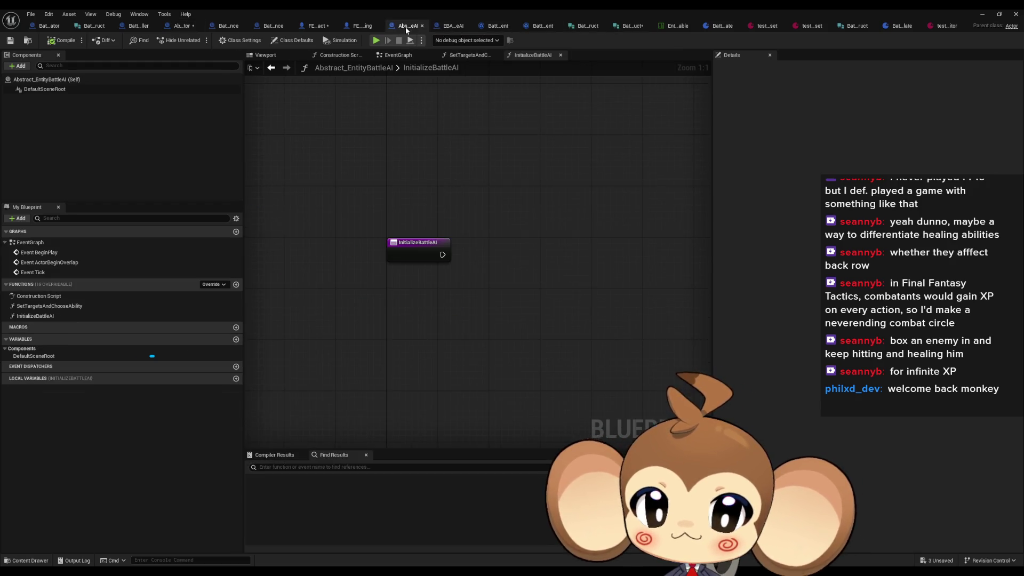
pyautogui.click(447, 28)
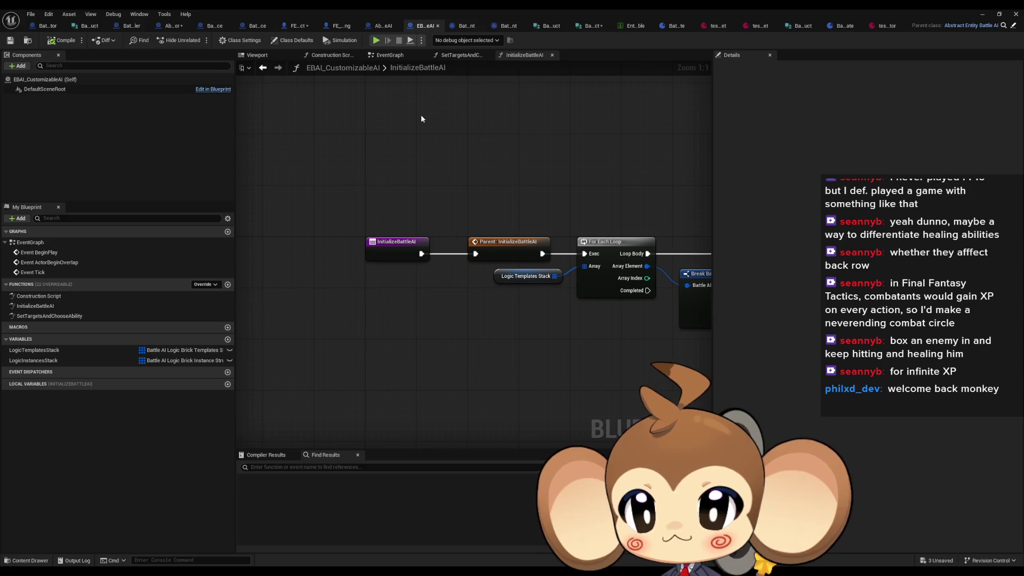
pyautogui.moveTo(428, 108)
pyautogui.mouseDown()
pyautogui.moveTo(410, 153)
pyautogui.moveTo(337, 165)
pyautogui.moveTo(545, 161)
pyautogui.mouseUp()
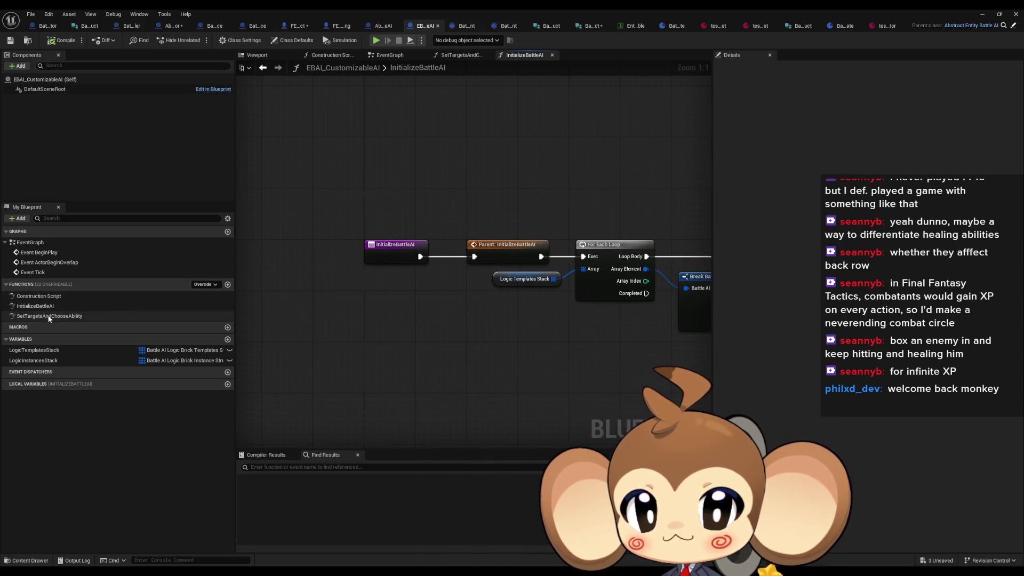
pyautogui.doubleClick(49, 316)
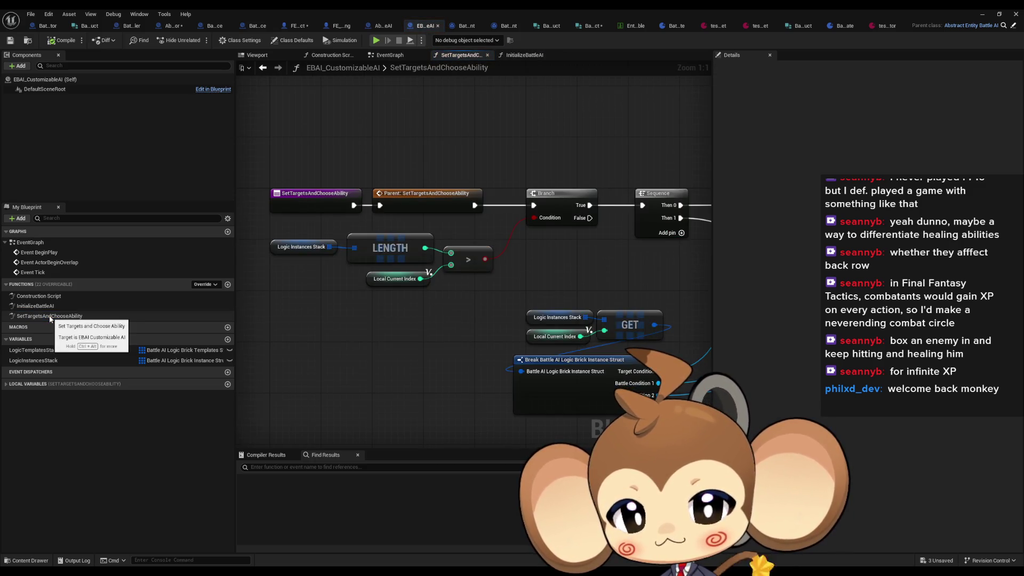
pyautogui.moveTo(600, 233); pyautogui.dragTo(262, 224)
pyautogui.scroll(-3, 449, 216)
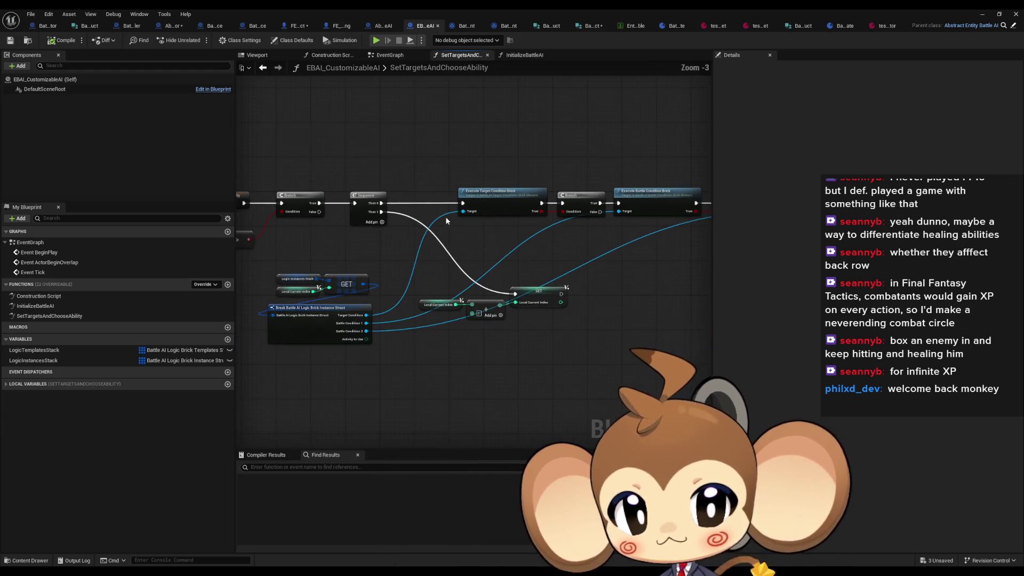
pyautogui.moveTo(399, 216); pyautogui.dragTo(236, 239)
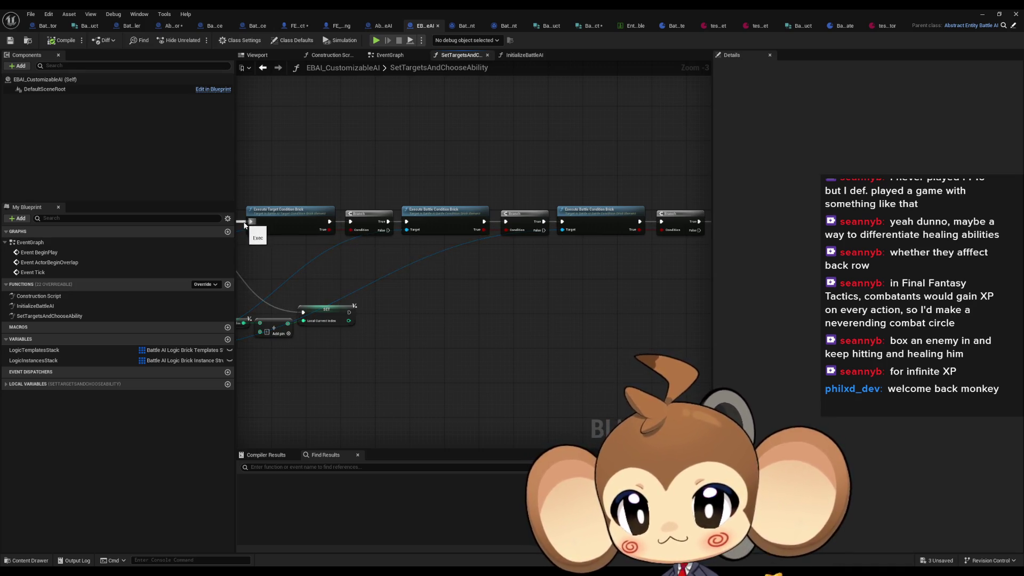
pyautogui.moveTo(503, 217)
pyautogui.mouseDown()
pyautogui.moveTo(487, 220)
pyautogui.moveTo(832, 211)
pyautogui.moveTo(517, 203)
pyautogui.mouseUp()
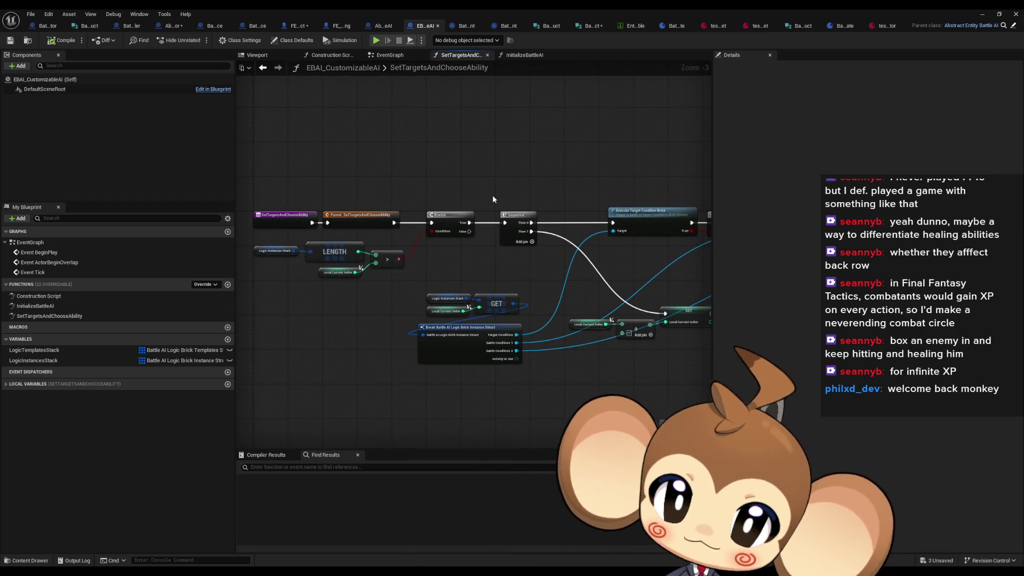
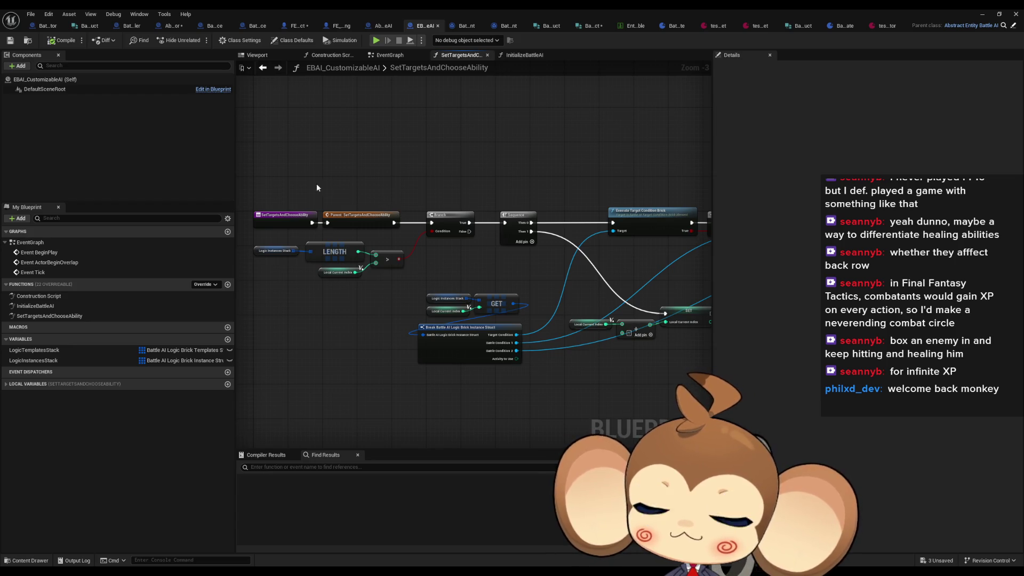
# - Inspect SetTargetsAndChooseAbility's Branch, Sequence and condition-brick nodes, then bring up the function's context menu
pyautogui.moveTo(491, 197); pyautogui.dragTo(400, 218)
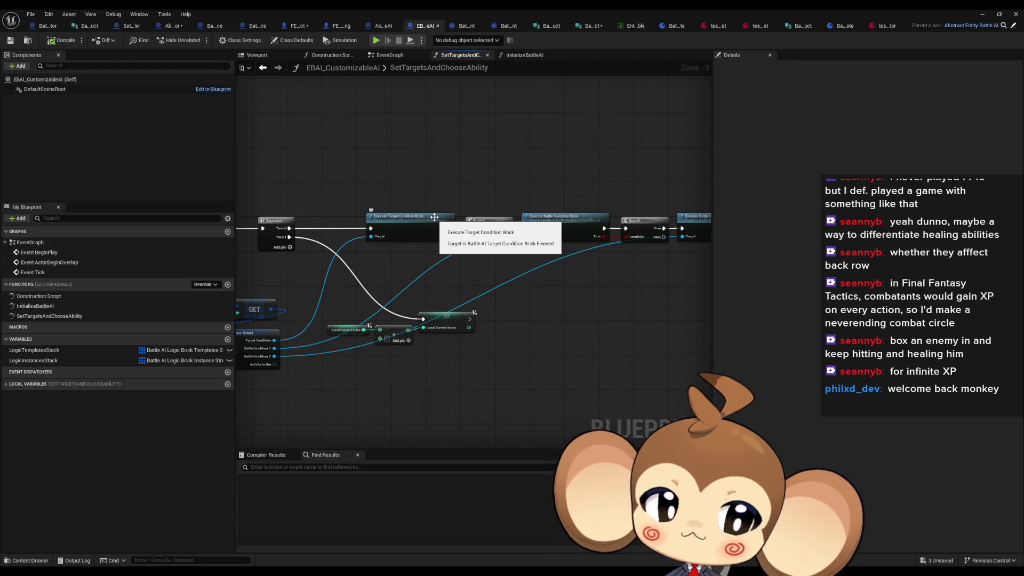
pyautogui.moveTo(394, 172); pyautogui.dragTo(416, 235)
pyautogui.moveTo(508, 253); pyautogui.dragTo(649, 254)
pyautogui.scroll(-1, 648, 254)
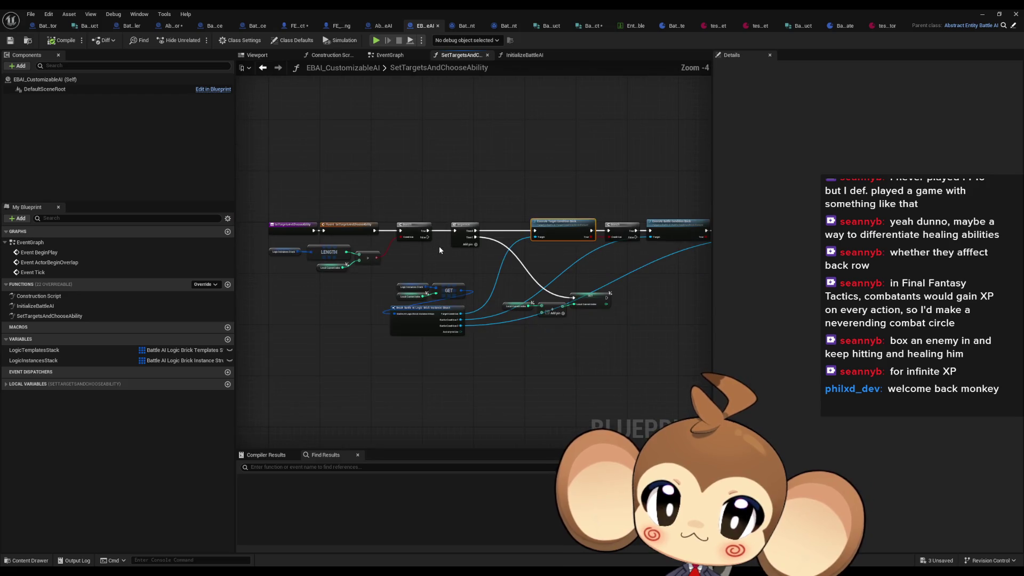
pyautogui.scroll(3, 286, 232)
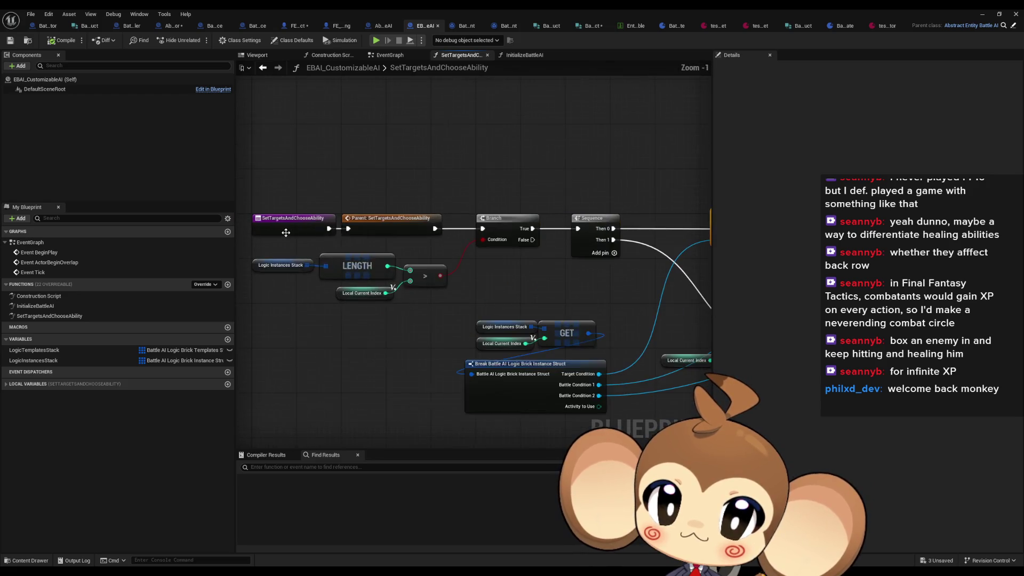
pyautogui.rightClick(92, 316)
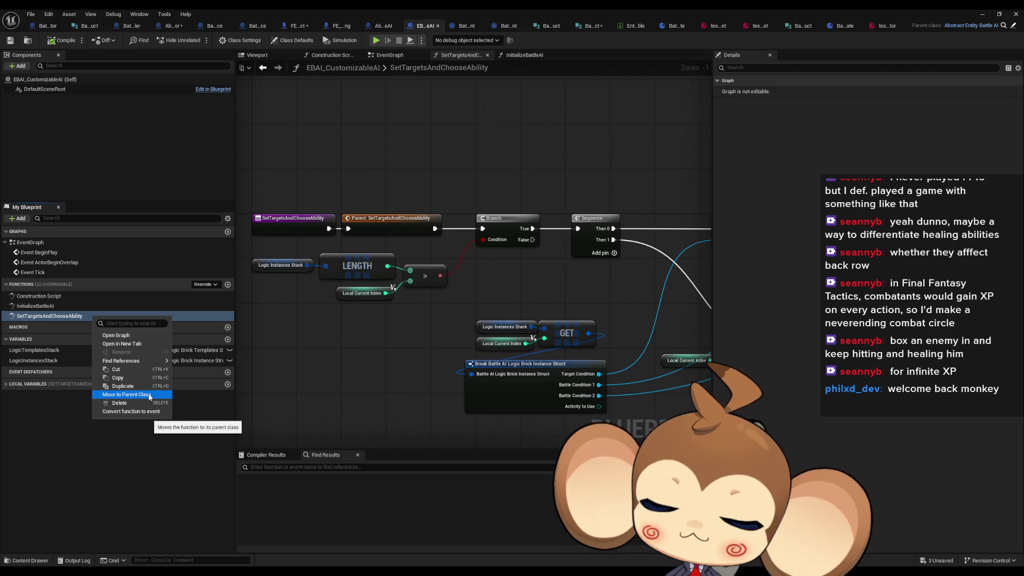
# - Move SetTargetsAndChooseAbility to the parent class and look through the open blueprints
pyautogui.click(149, 396)
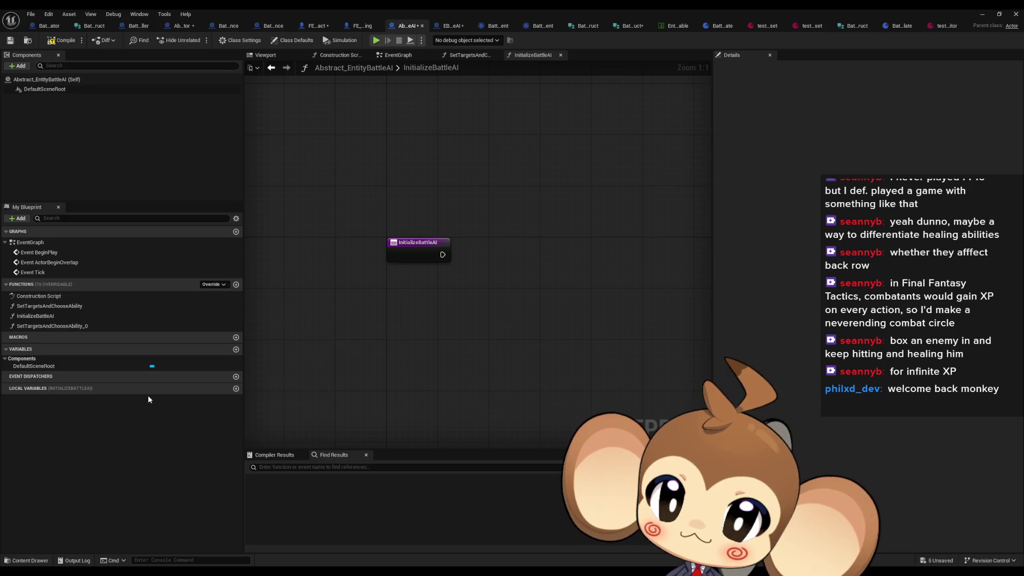
pyautogui.click(182, 27)
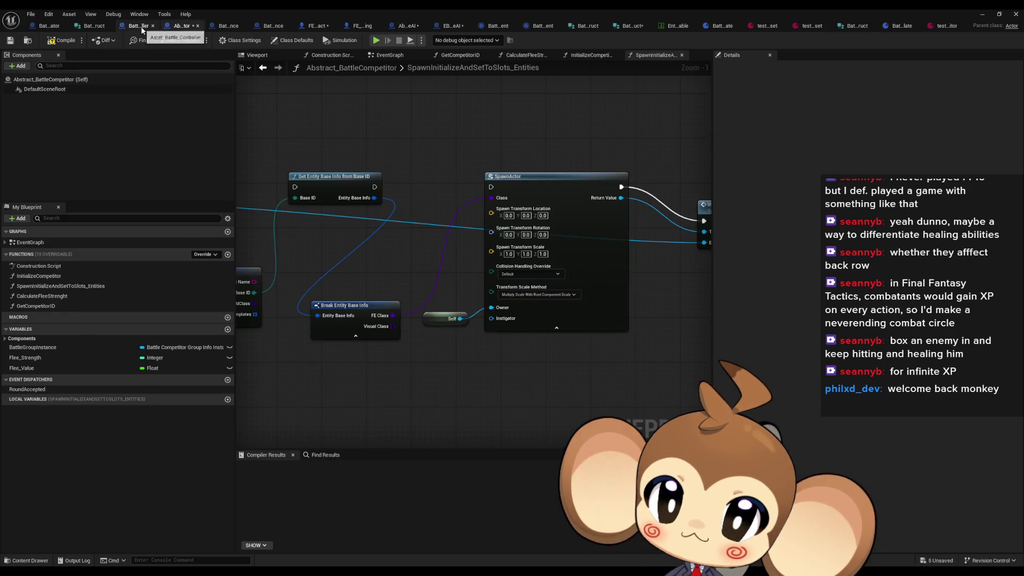
pyautogui.click(141, 26)
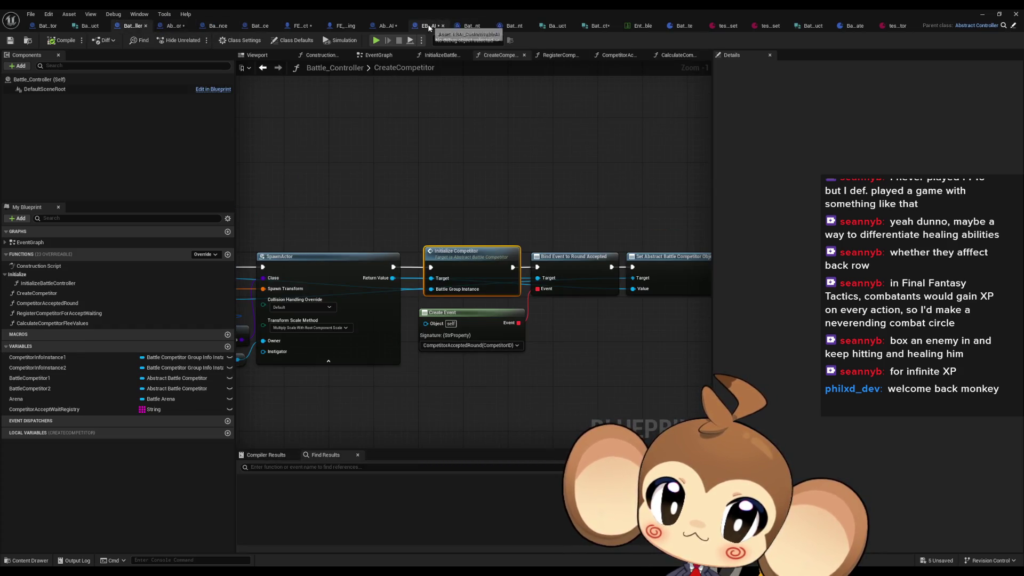
pyautogui.click(428, 27)
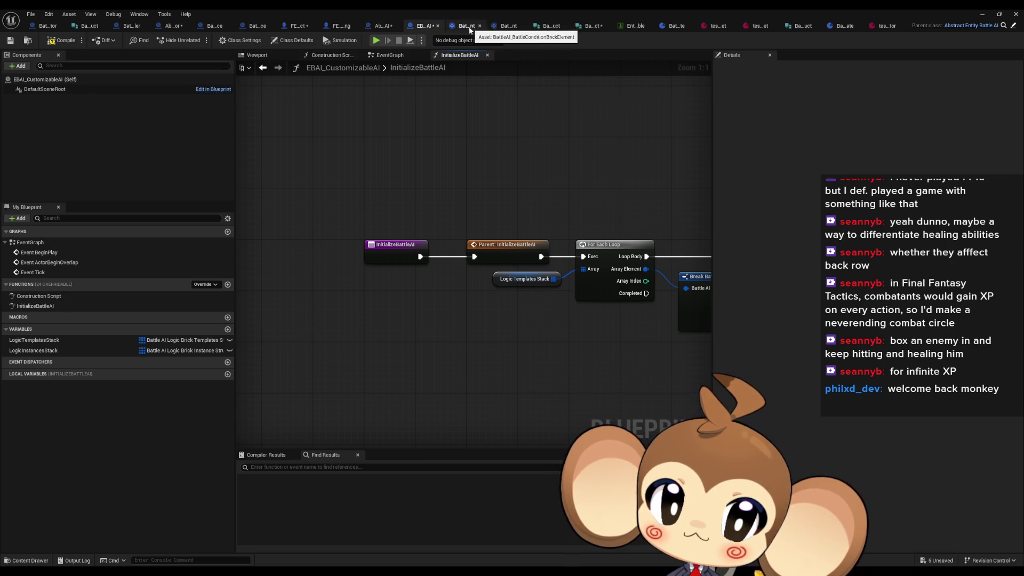
pyautogui.click(381, 27)
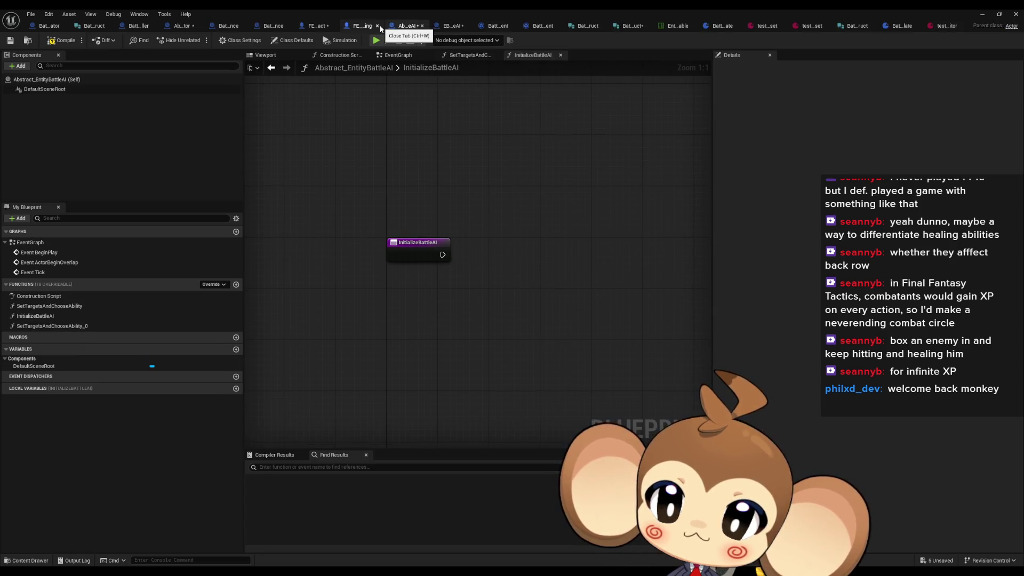
# - Attempt to delete Abstract_EntityBattleAI's original SetTargetsAndChooseAbility, cancel, and open its graph instead
pyautogui.click(90, 306)
pyautogui.press('Delete')
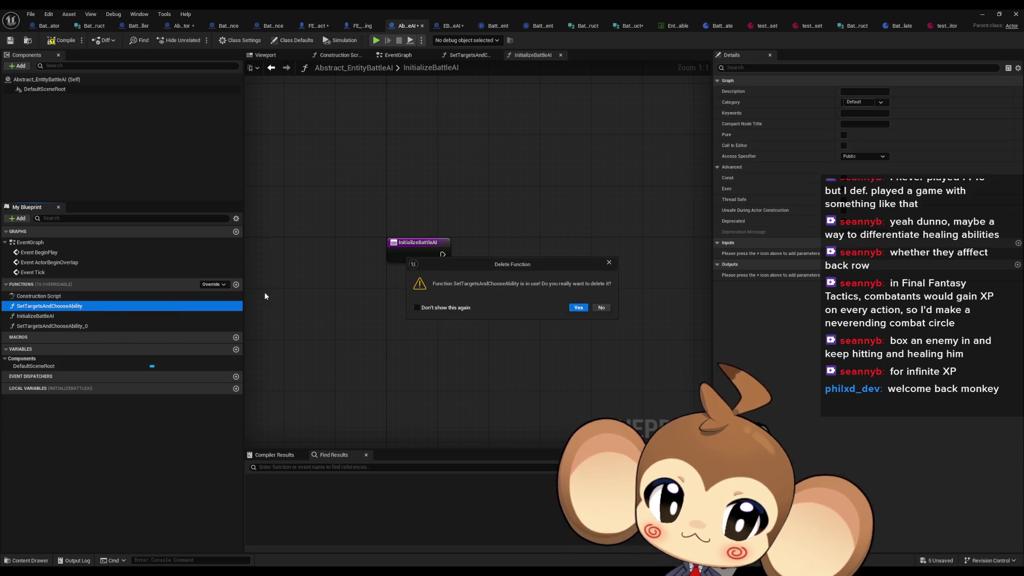
pyautogui.click(607, 262)
pyautogui.doubleClick(67, 307)
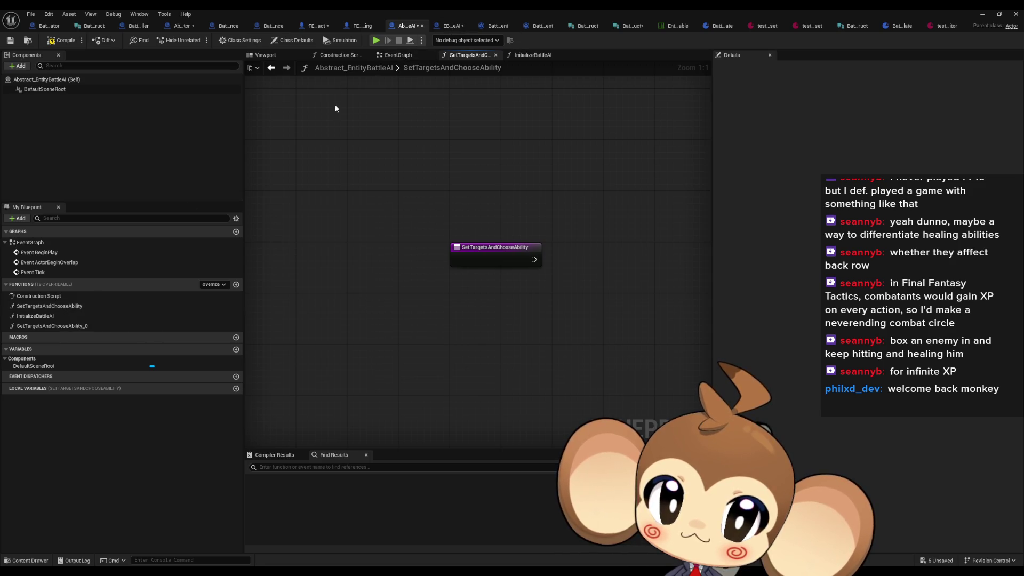
# - Save EBAI_CustomizableAI, then compile Abstract_EntityBattleAI to reveal the missing LogicInstancesStack errors
pyautogui.click(451, 25)
pyautogui.hotkey('ctrl', 's')
pyautogui.click(375, 27)
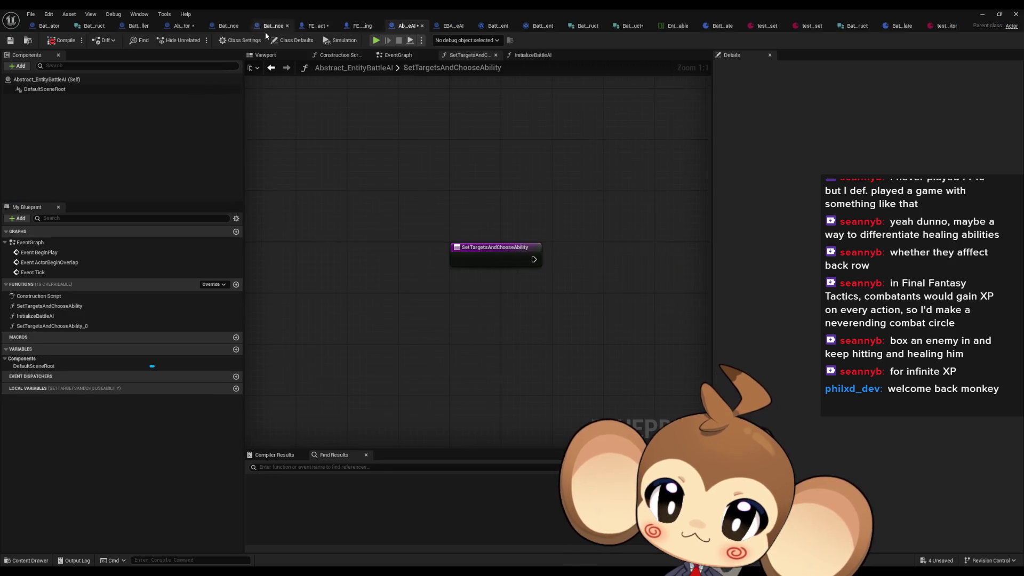
pyautogui.click(60, 43)
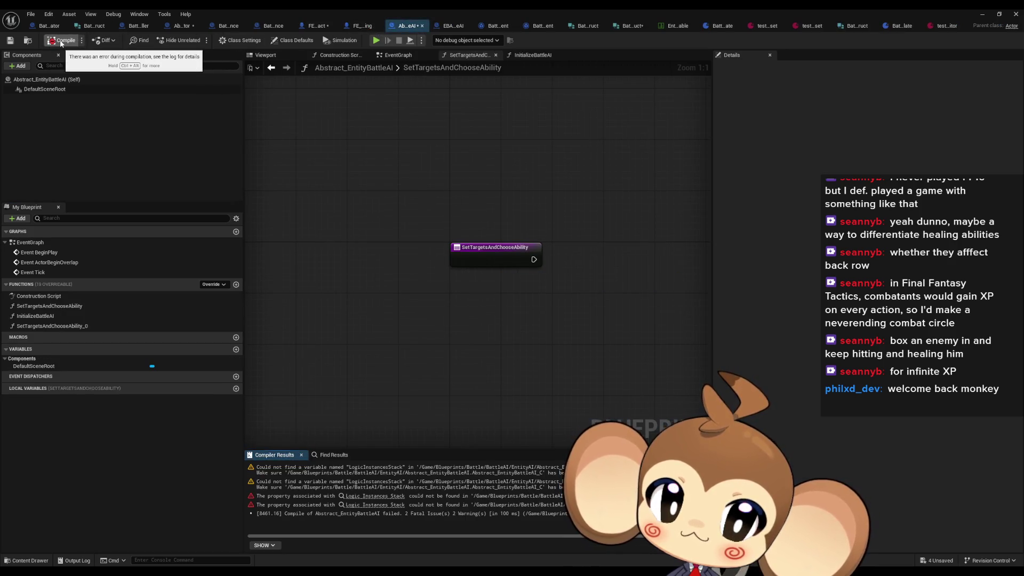
# - Jump to the LogicInstancesStack error, then move LogicTemplatesStack to the parent class
pyautogui.click(347, 469)
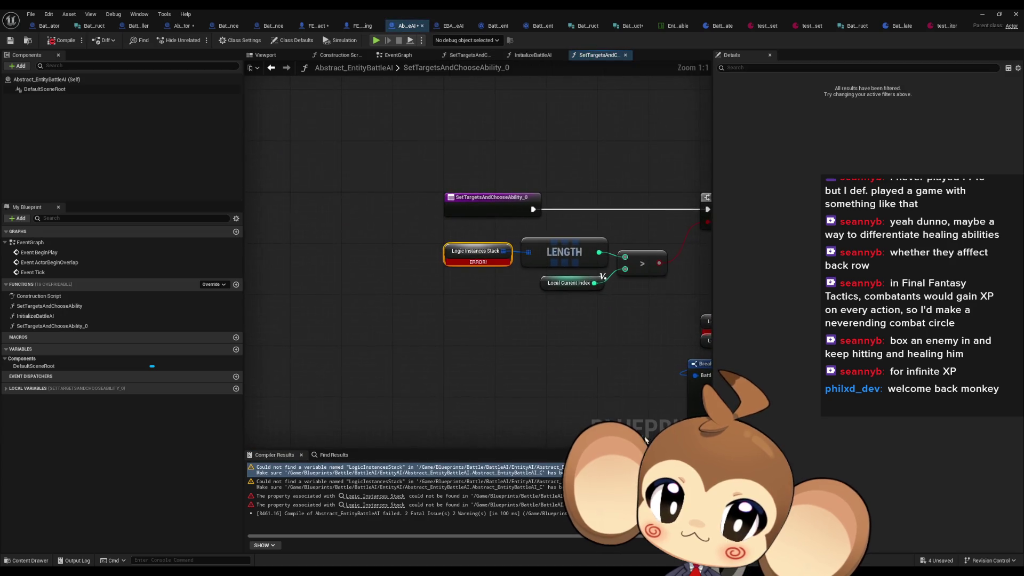
pyautogui.moveTo(483, 337); pyautogui.dragTo(475, 345)
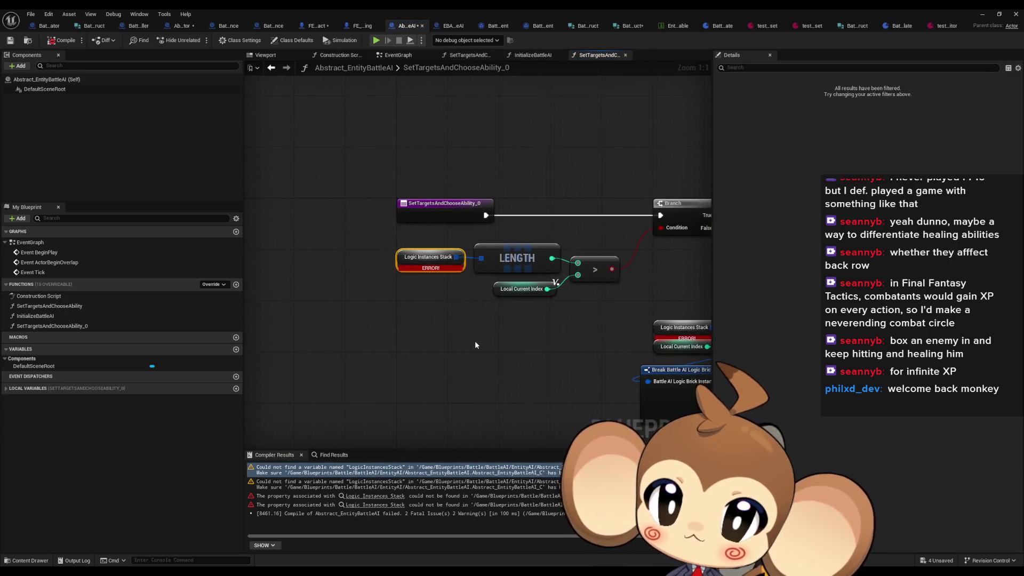
pyautogui.click(453, 25)
pyautogui.click(50, 340)
pyautogui.rightClick(51, 341)
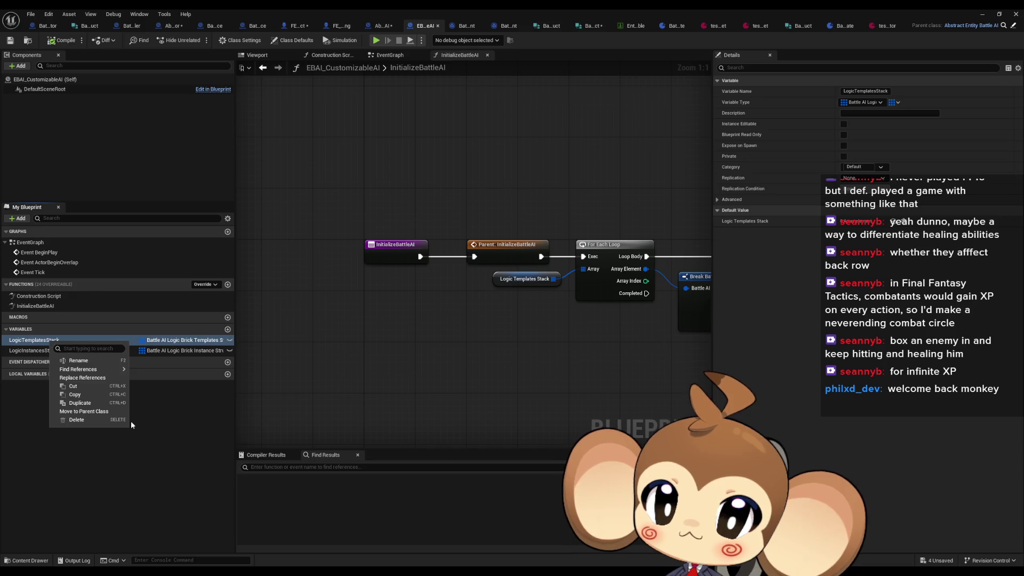
pyautogui.click(84, 411)
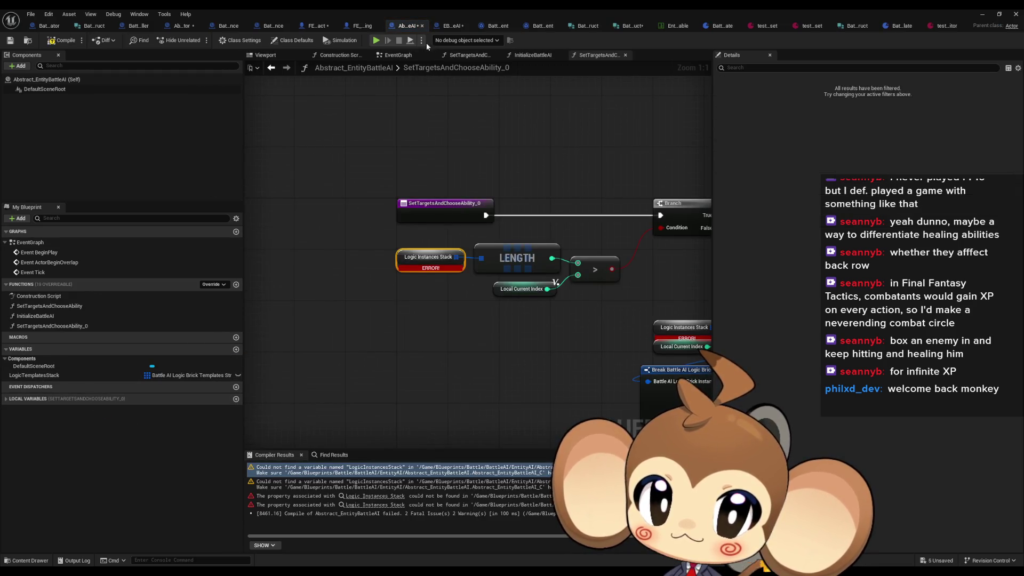
# - Move LogicInstancesStack to the parent class and recompile Abstract_EntityBattleAI
pyautogui.click(455, 26)
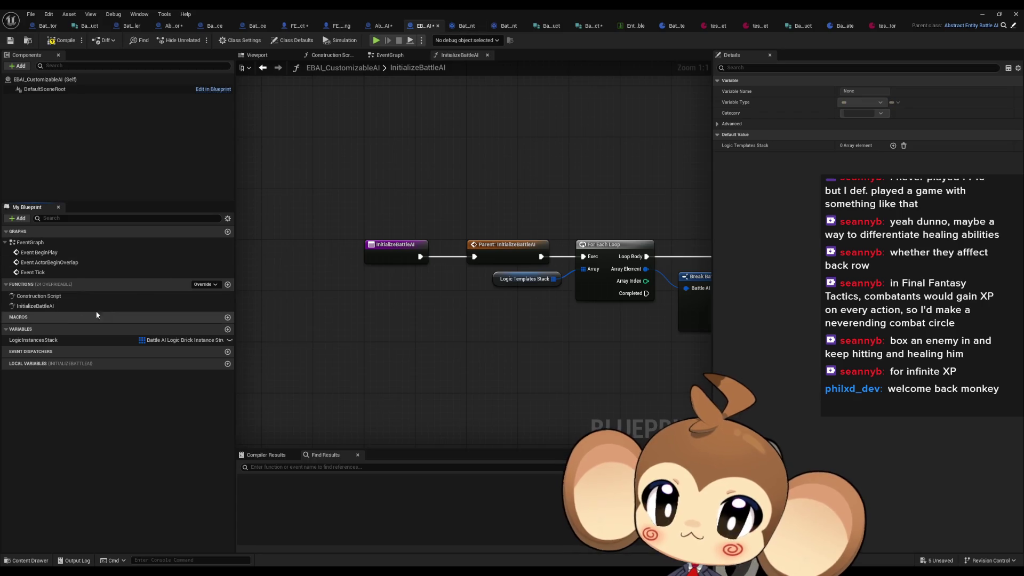
pyautogui.rightClick(34, 341)
pyautogui.click(74, 405)
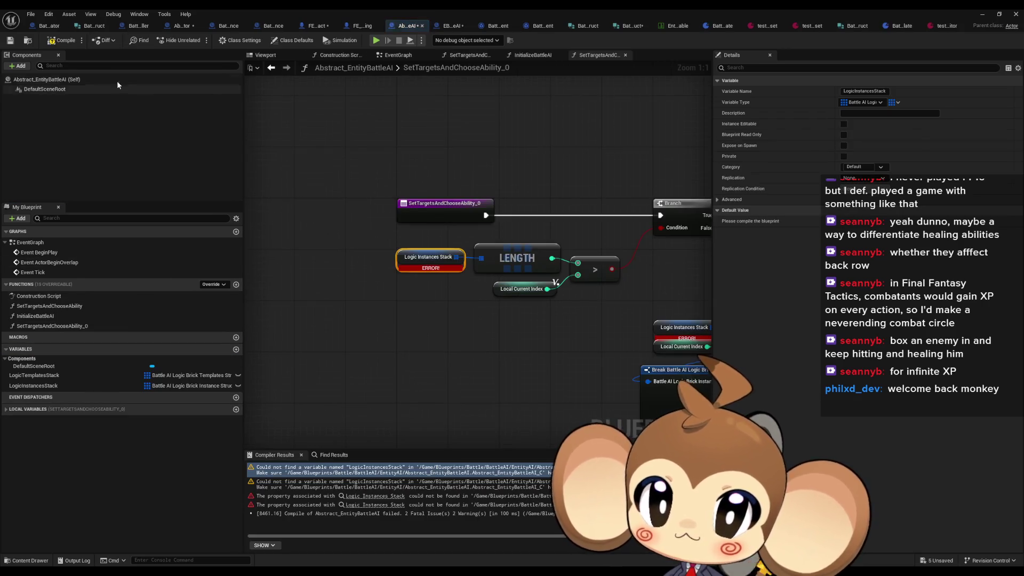
pyautogui.click(452, 26)
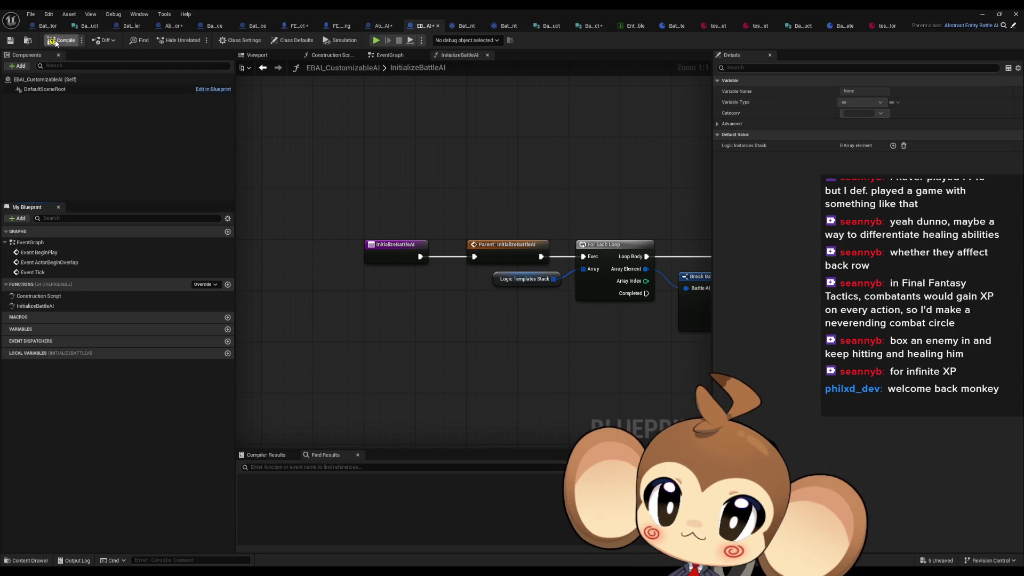
pyautogui.click(381, 26)
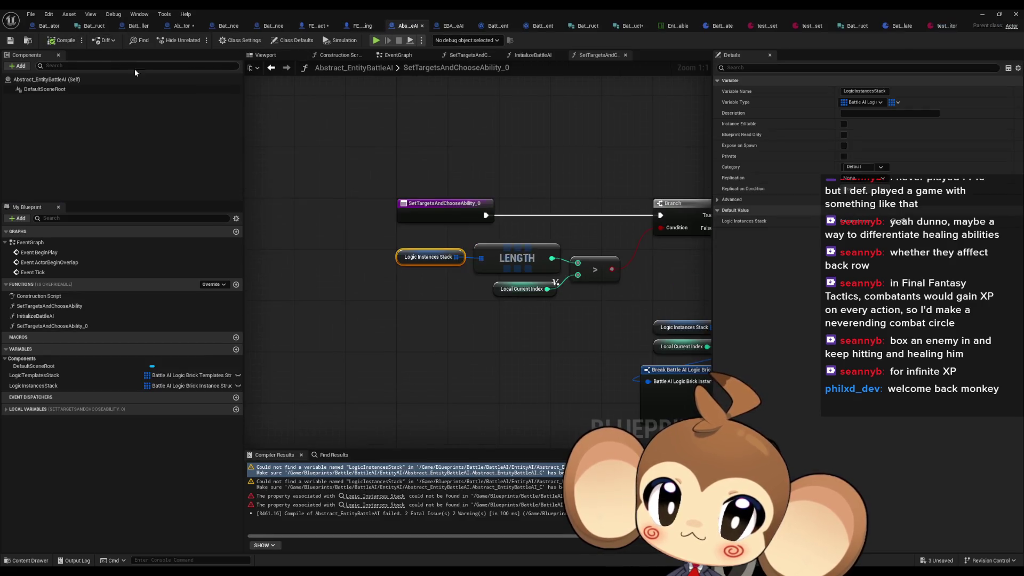
pyautogui.click(55, 43)
# - Delete the empty SetTargetsAndChooseAbility, rename SetTargetsAndChooseAbility_0 to SetTargetsAndChooseAbility, and compile
pyautogui.moveTo(567, 267); pyautogui.dragTo(425, 277)
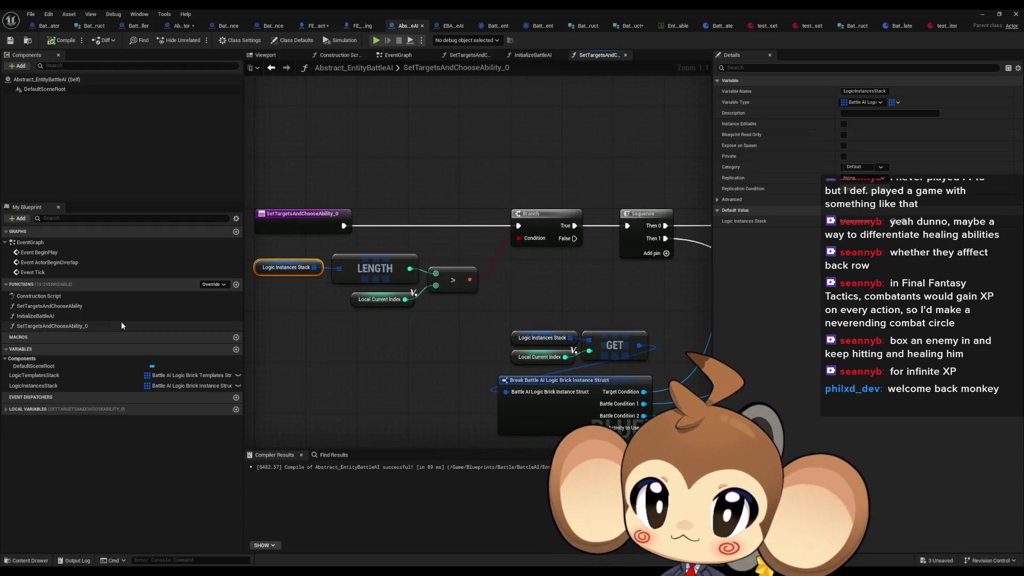
pyautogui.click(94, 306)
pyautogui.press('Delete')
pyautogui.click(104, 321)
pyautogui.press('F2')
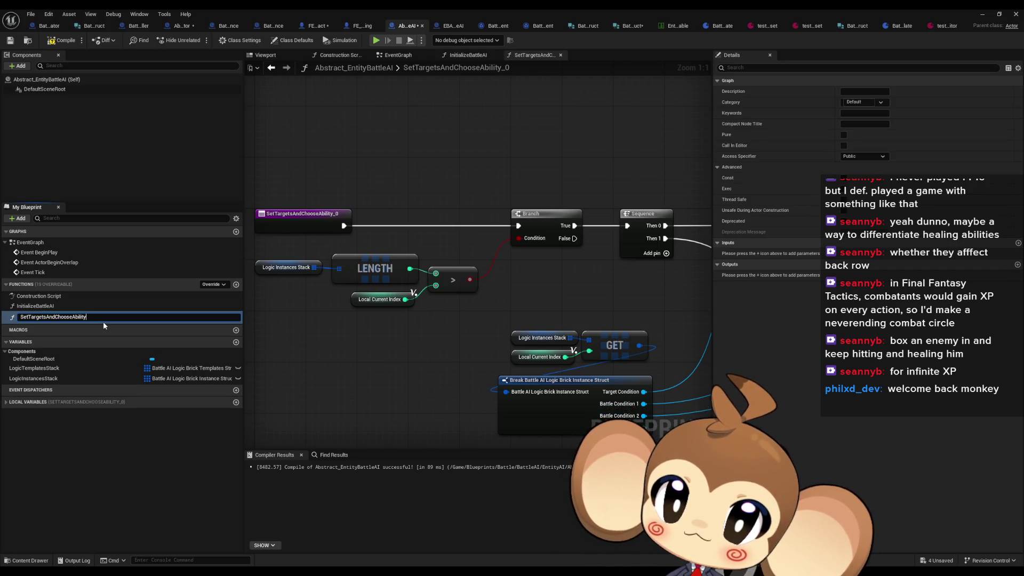
pyautogui.press('BackSpace')
pyautogui.press('BackSpace')
pyautogui.press('Return')
pyautogui.click(61, 40)
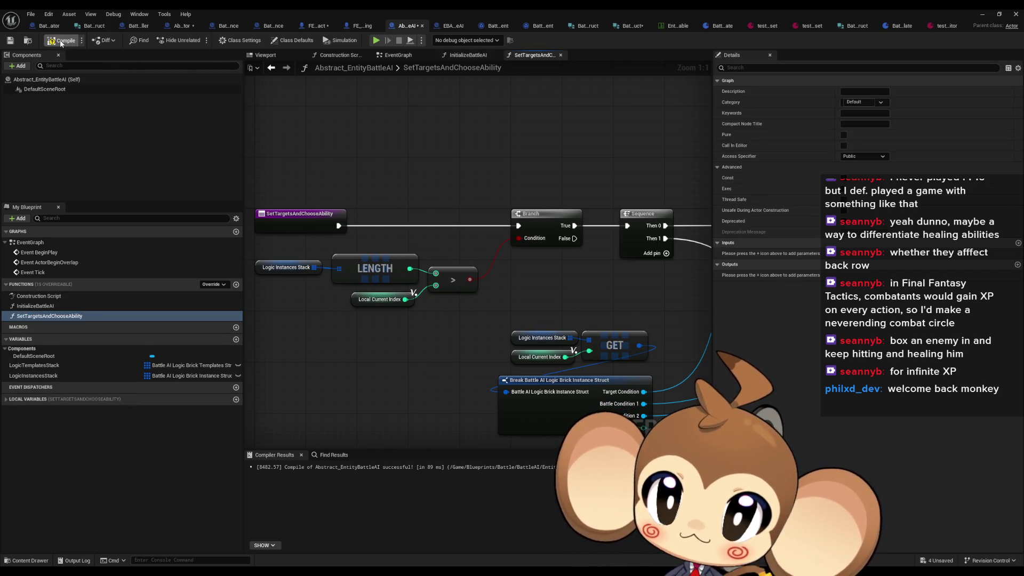
# - Move EBAI_CustomizableAI's InitializeBattleAI up to Abstract_EntityBattleAI and open its graph
pyautogui.click(457, 26)
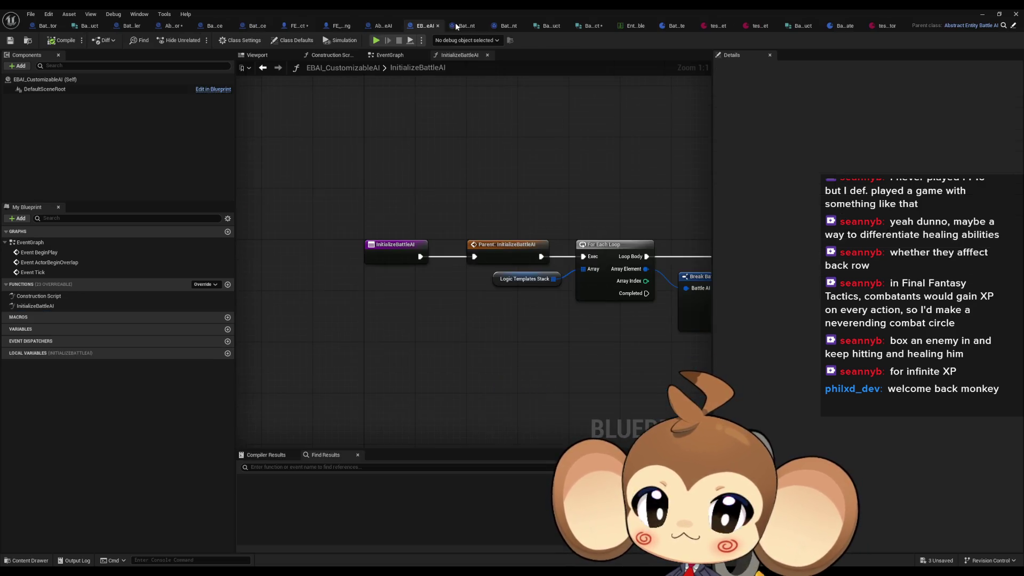
pyautogui.scroll(-2, 551, 345)
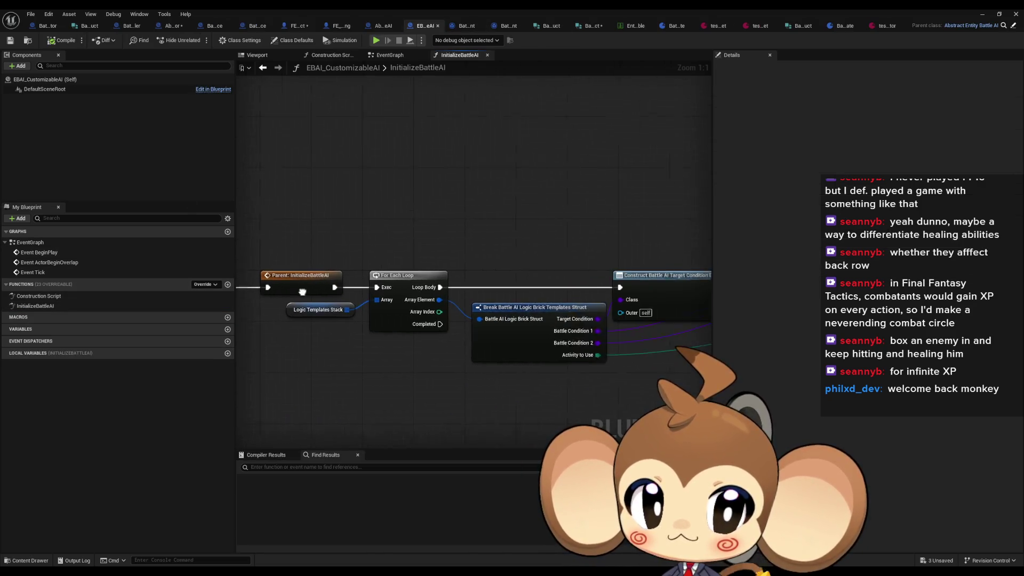
pyautogui.moveTo(551, 345)
pyautogui.mouseDown()
pyautogui.moveTo(258, 349)
pyautogui.moveTo(643, 353)
pyautogui.mouseUp()
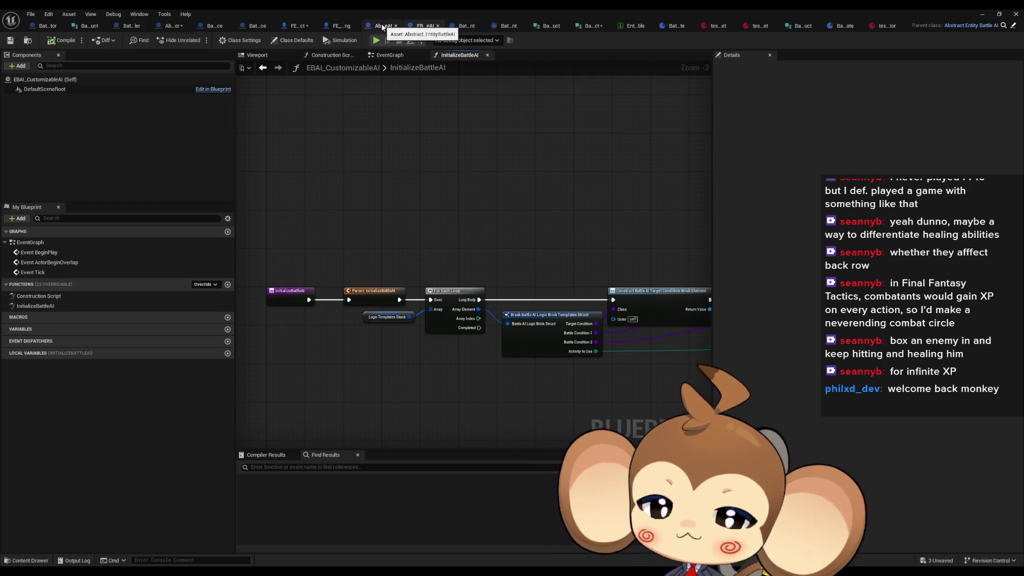
pyautogui.rightClick(56, 308)
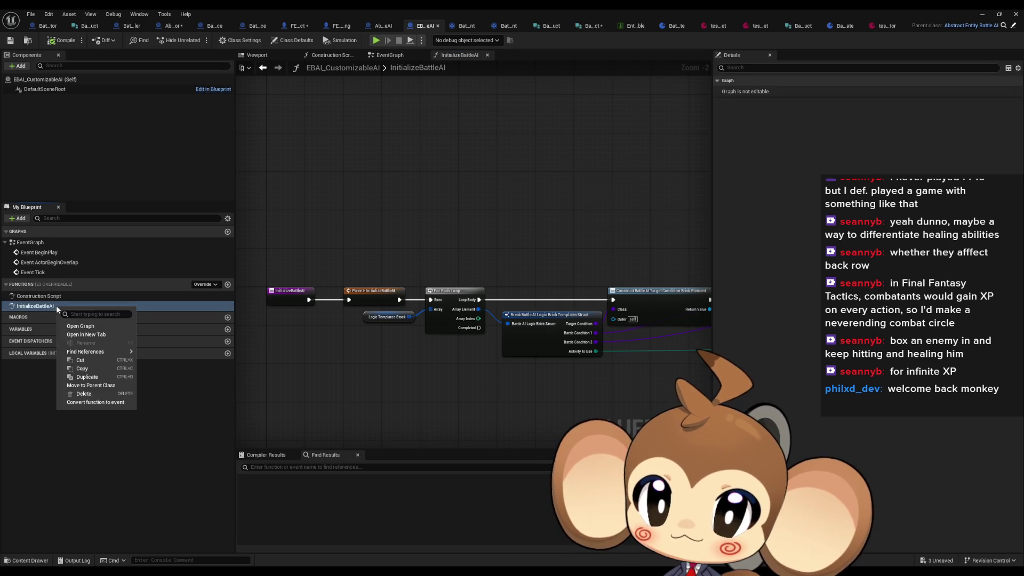
pyautogui.click(90, 385)
pyautogui.doubleClick(53, 305)
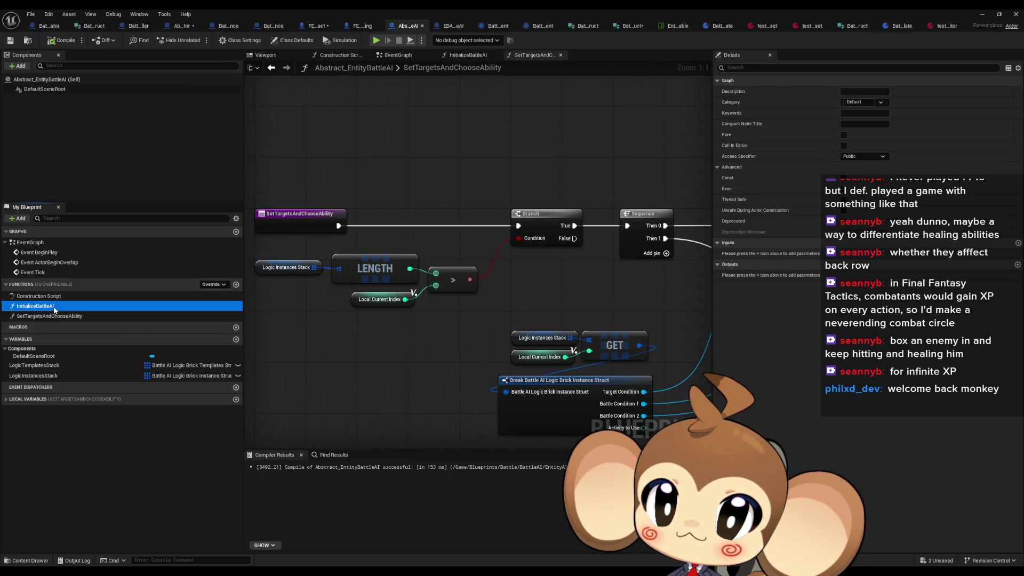
# - Repeat Move to Parent Class on InitializeBattleAI and return to Abstract_EntityBattleAI
pyautogui.click(454, 25)
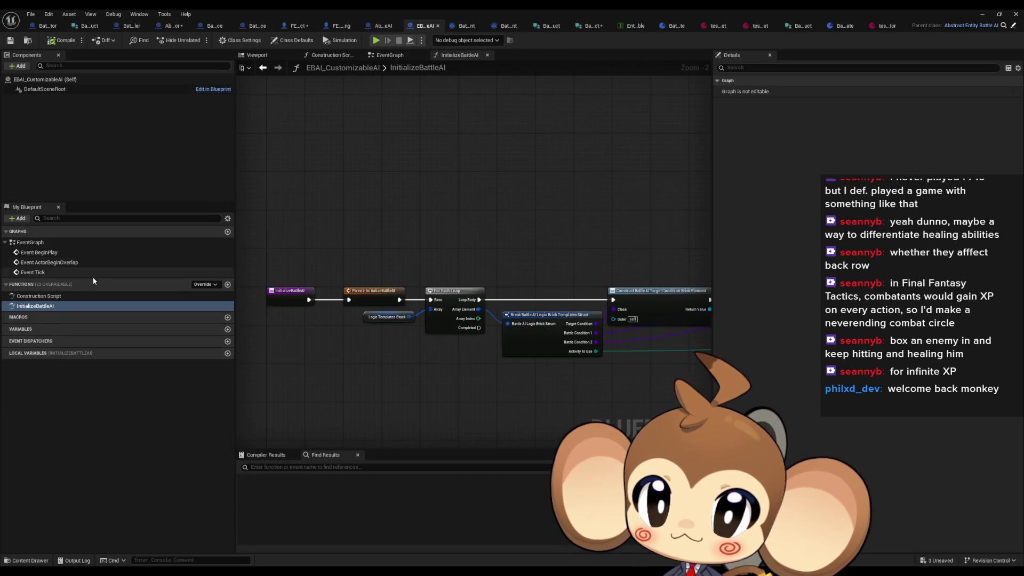
pyautogui.rightClick(48, 307)
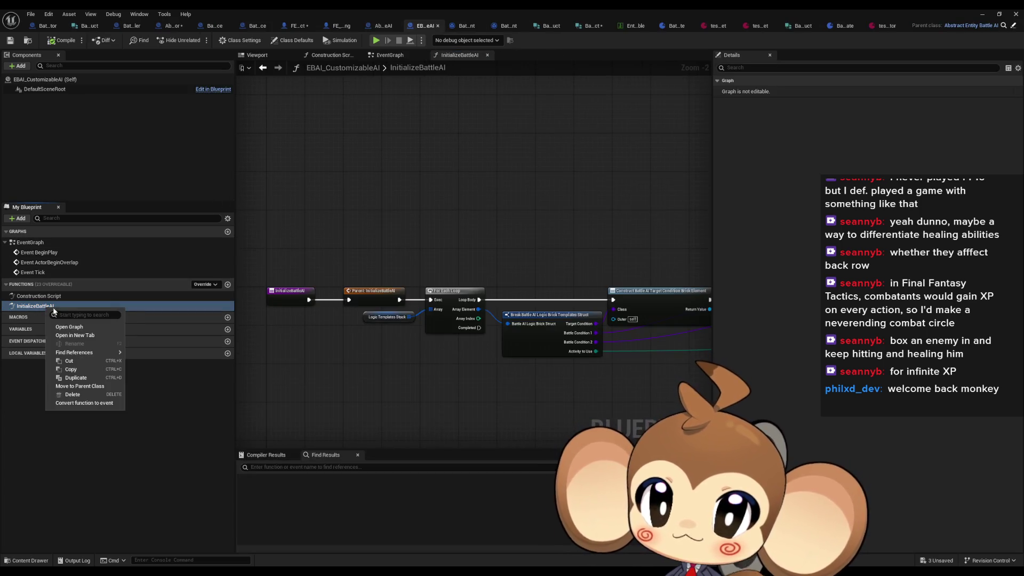
pyautogui.click(83, 386)
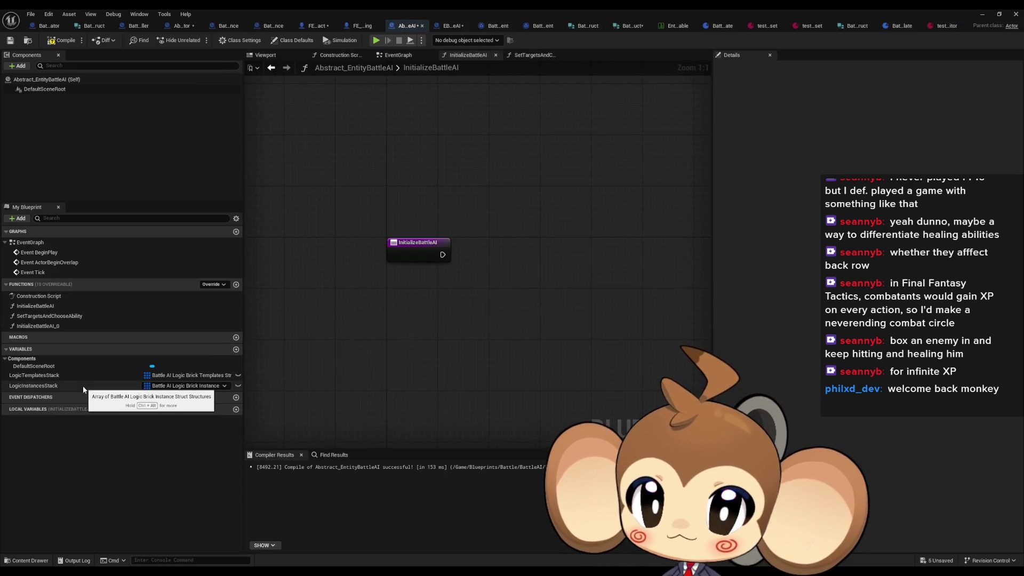
pyautogui.click(56, 305)
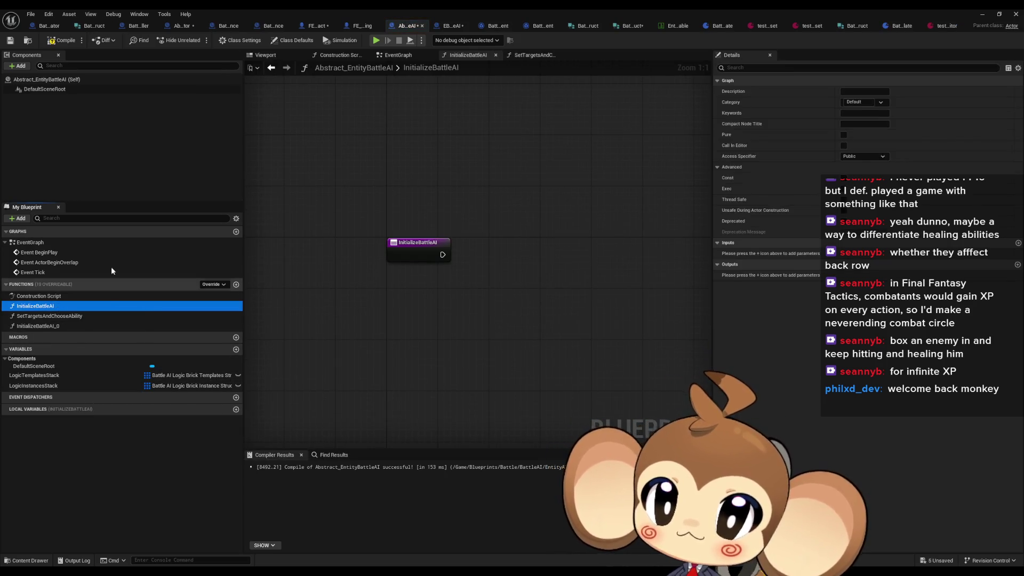
pyautogui.click(443, 27)
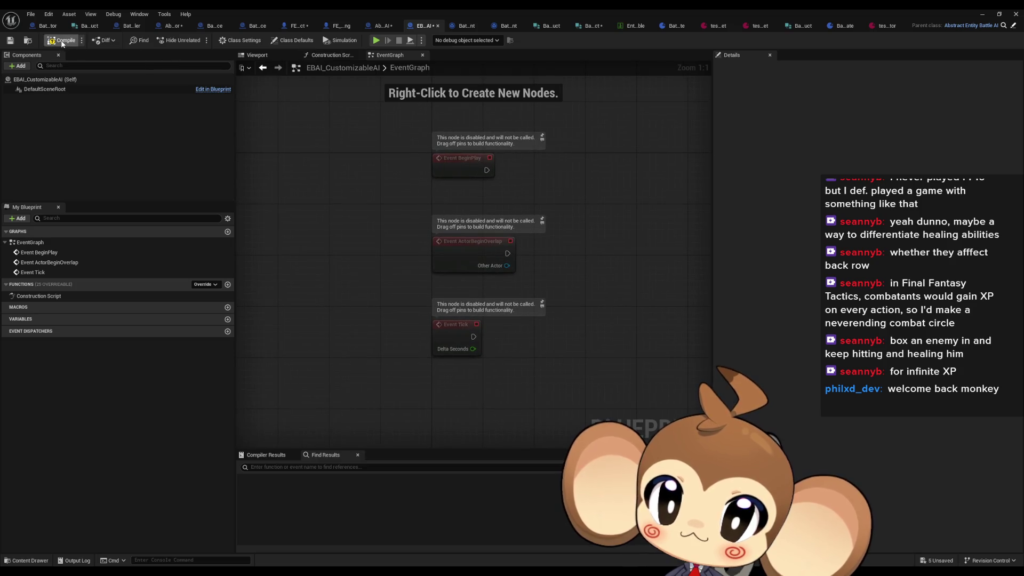
pyautogui.click(382, 25)
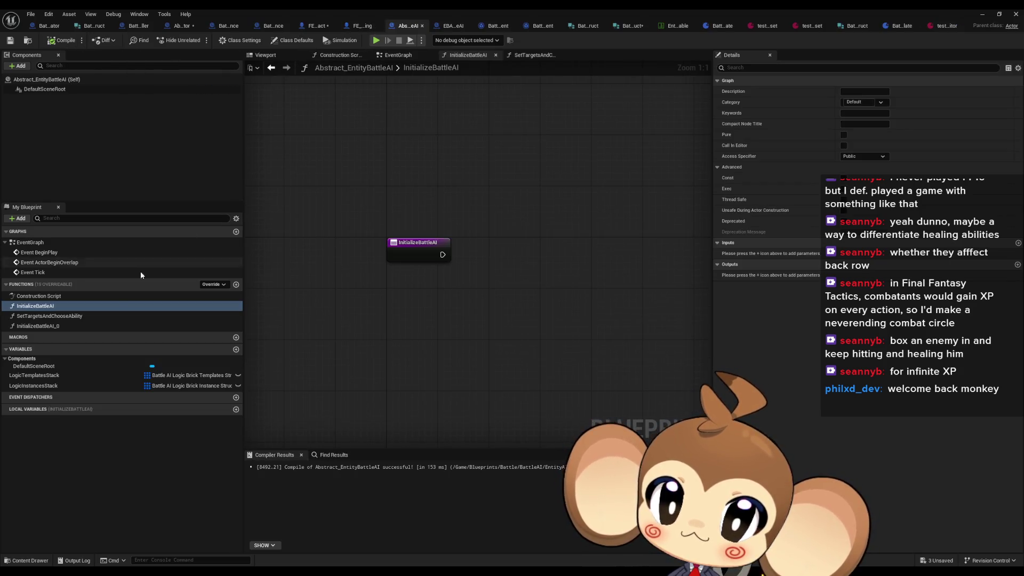
# - Delete the old empty InitializeBattleAI, rename InitializeBattleAI_0 to InitializeBattleAI, and compile
pyautogui.click(56, 306)
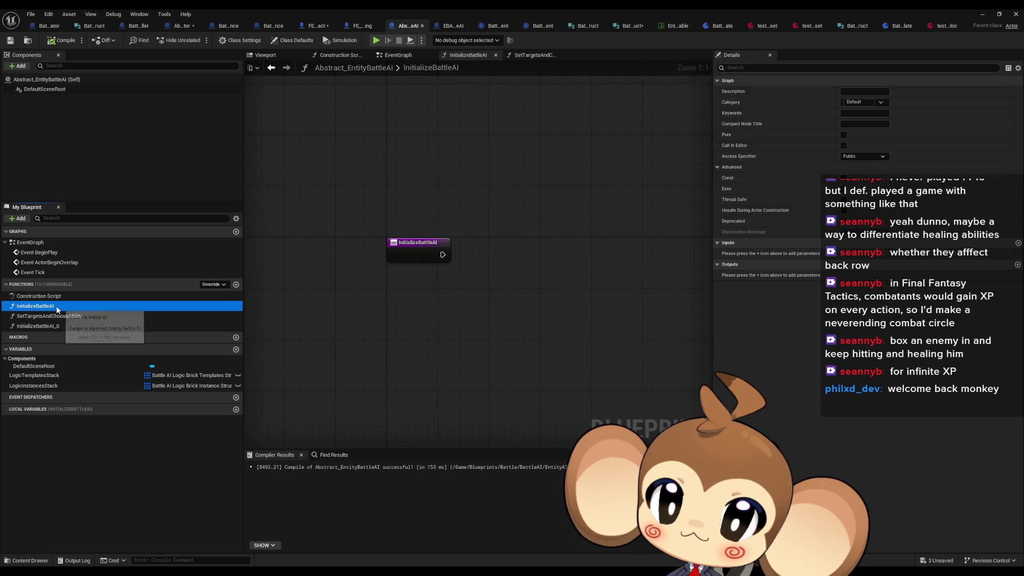
pyautogui.press('Delete')
pyautogui.click(57, 317)
pyautogui.press('End')
pyautogui.press('BackSpace')
pyautogui.press('BackSpace')
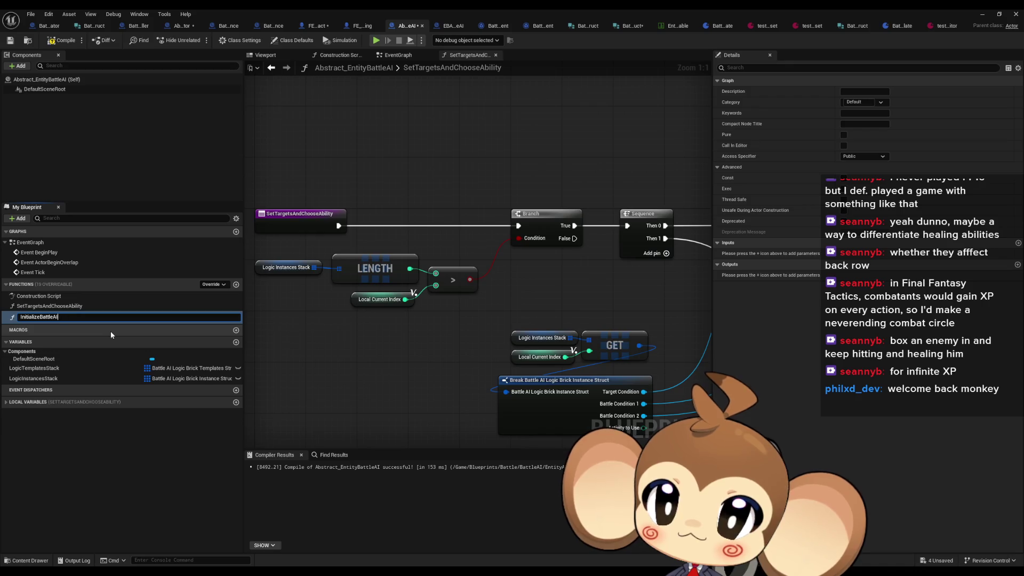
pyautogui.press('Return')
pyautogui.click(61, 40)
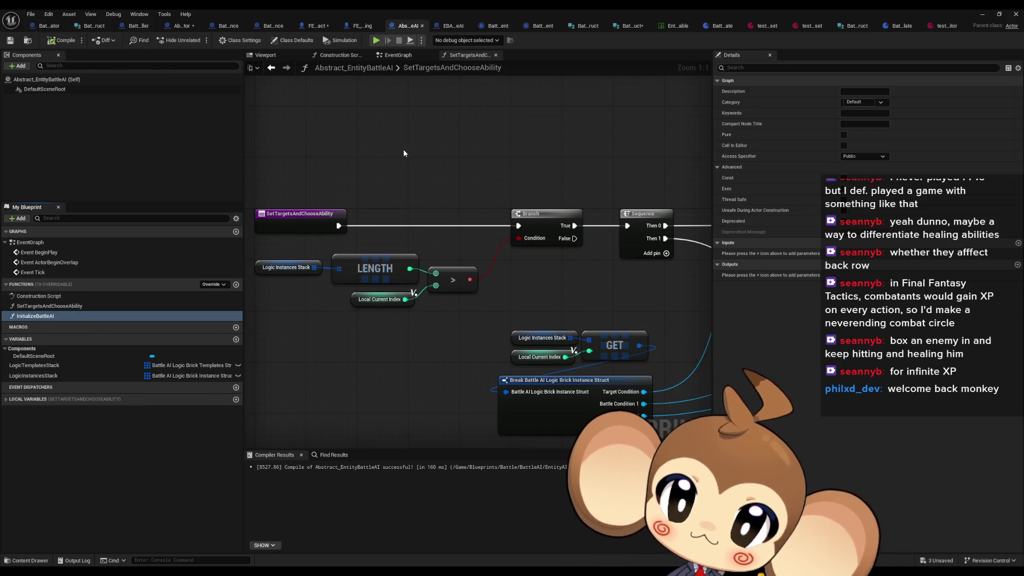
# - Pan across SetTargetsAndChooseAbility's Sequence, Branch and entry nodes
pyautogui.moveTo(431, 172)
pyautogui.mouseDown()
pyautogui.moveTo(394, 159)
pyautogui.moveTo(250, 166)
pyautogui.mouseUp()
pyautogui.moveTo(503, 226)
pyautogui.mouseDown()
pyautogui.moveTo(339, 222)
pyautogui.moveTo(274, 274)
pyautogui.moveTo(103, 254)
pyautogui.mouseUp()
pyautogui.scroll(-2, 339, 222)
pyautogui.moveTo(406, 267)
pyautogui.mouseDown()
pyautogui.moveTo(533, 262)
pyautogui.moveTo(711, 274)
pyautogui.mouseUp()
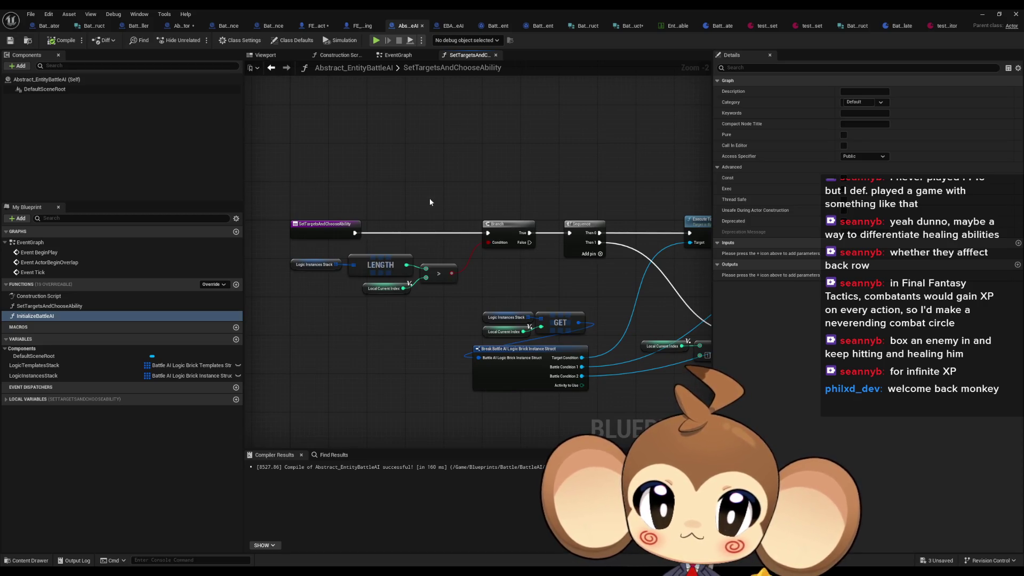
pyautogui.click(327, 28)
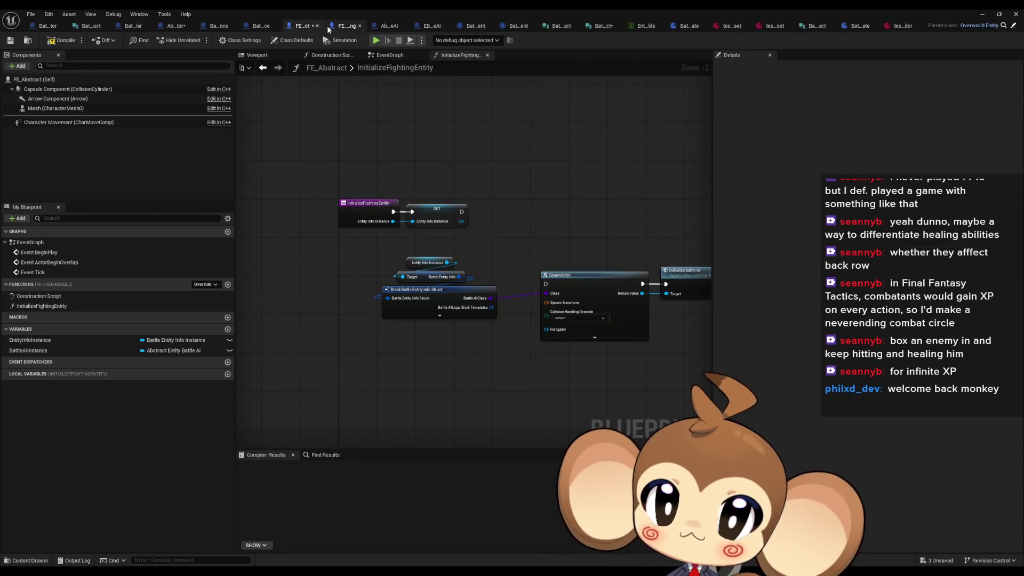
# - Center SpawnActor and Initialize Battle AI in InitializeFightingEntity, then open the InitializeBattleAI function
pyautogui.moveTo(480, 174)
pyautogui.mouseDown()
pyautogui.moveTo(398, 213)
pyautogui.moveTo(423, 238)
pyautogui.mouseUp()
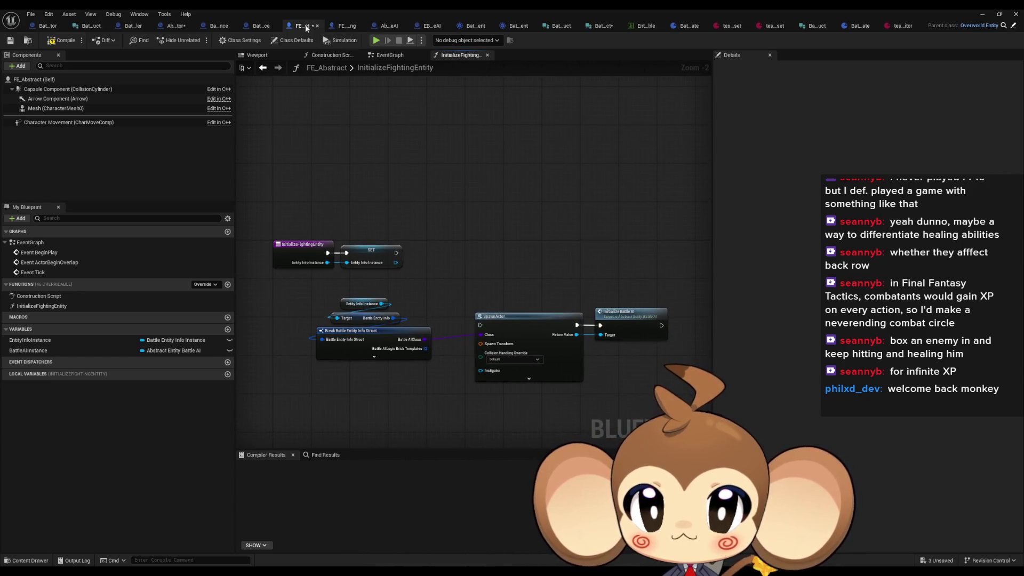
pyautogui.scroll(2, 349, 256)
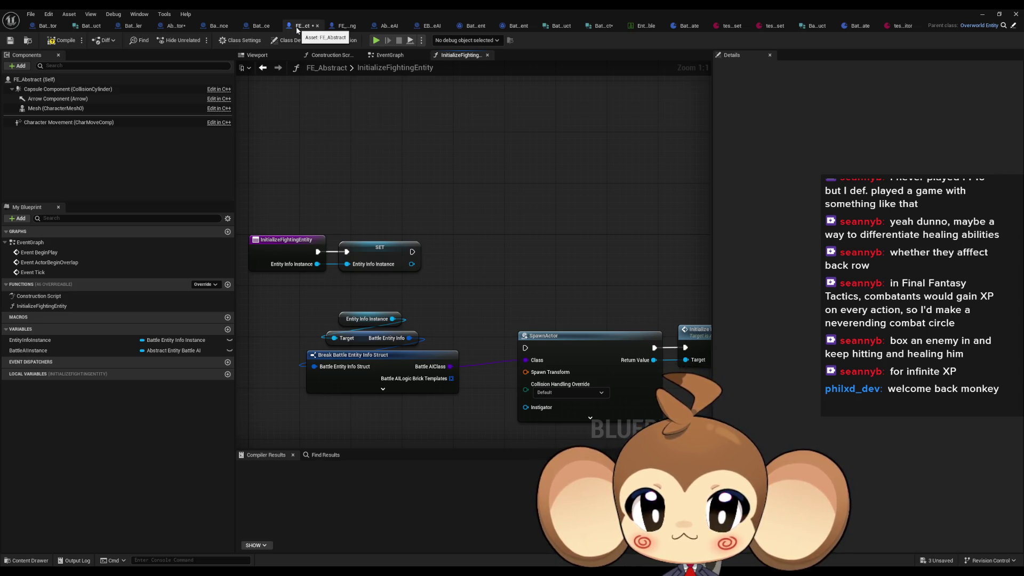
pyautogui.moveTo(641, 349); pyautogui.dragTo(496, 325)
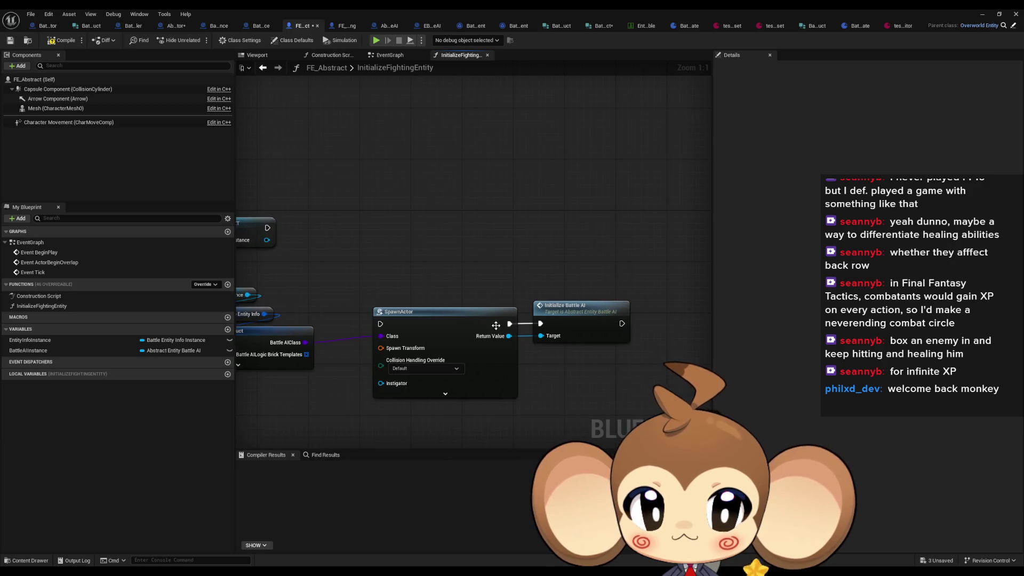
pyautogui.doubleClick(584, 329)
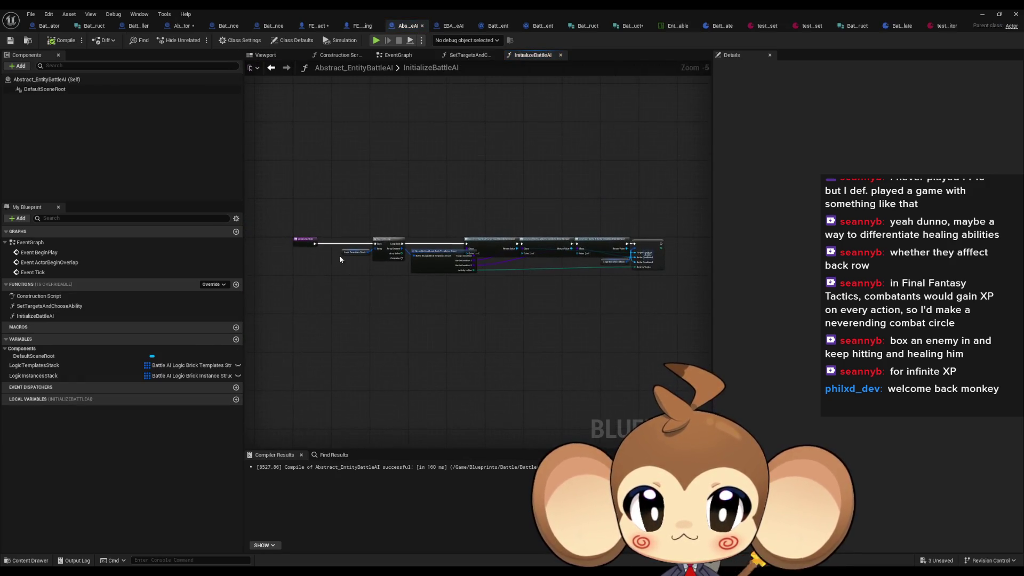
# - Add an Array input to the InitializeBattleAI entry, wired into For Each Loop's Array
pyautogui.scroll(5, 342, 258)
pyautogui.moveTo(357, 280); pyautogui.dragTo(453, 293)
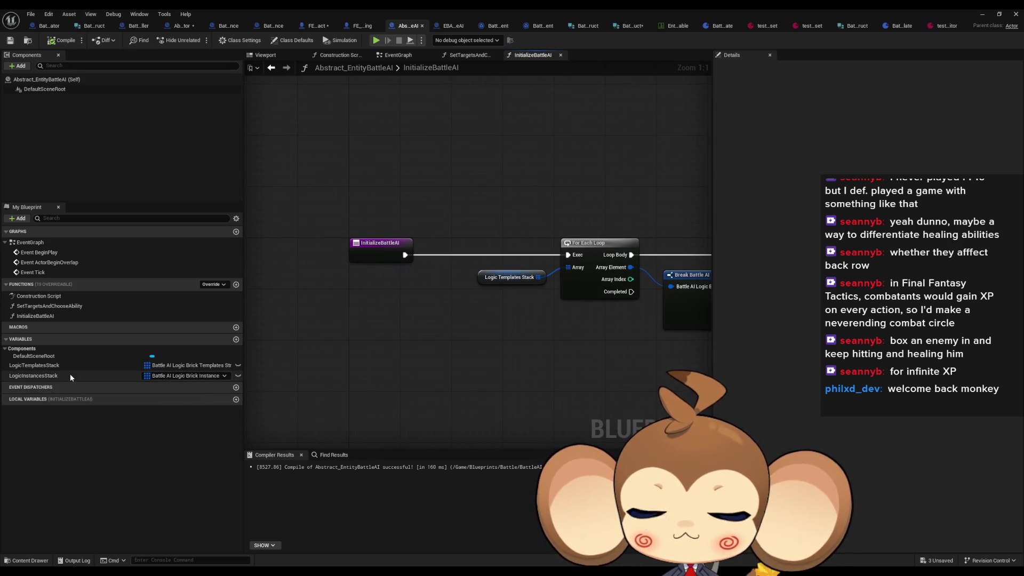
pyautogui.moveTo(314, 258); pyautogui.dragTo(373, 276)
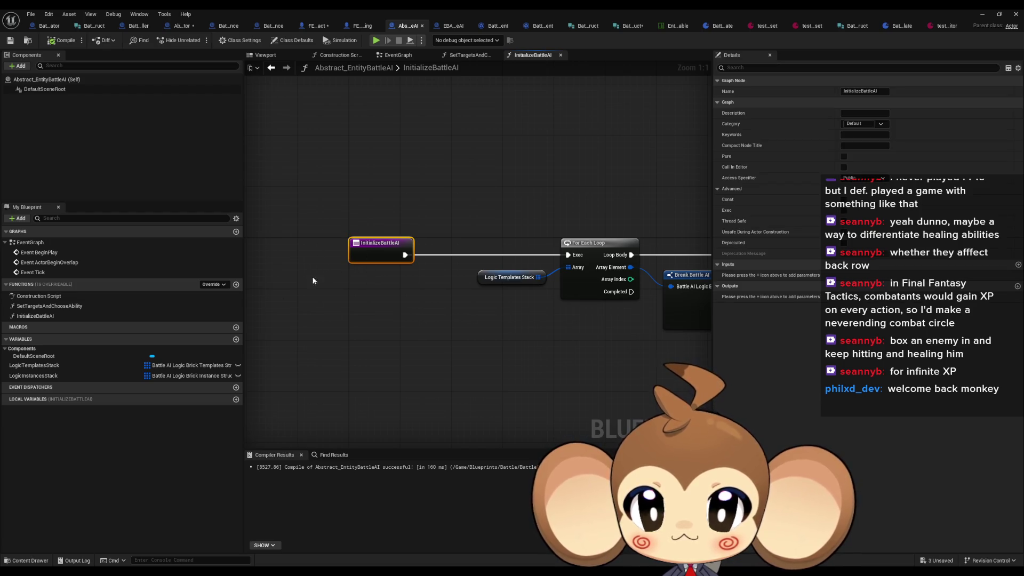
pyautogui.moveTo(568, 267)
pyautogui.mouseDown()
pyautogui.moveTo(398, 267)
pyautogui.moveTo(381, 256)
pyautogui.mouseUp()
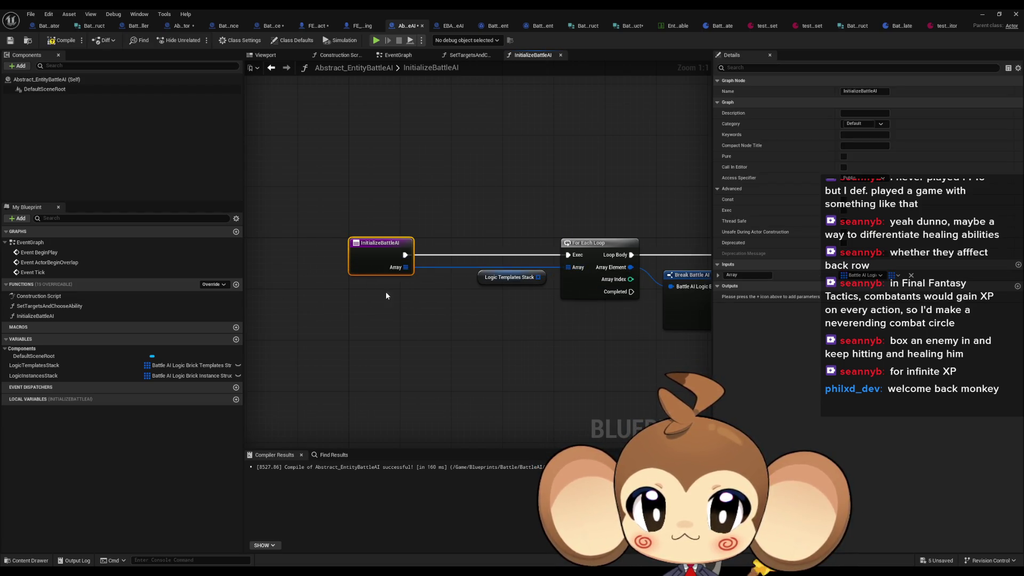
# - Insert a SET LogicTemplatesStack node before For Each Loop, feed its getter into the loop, and compile
pyautogui.moveTo(34, 365); pyautogui.dragTo(491, 346)
pyautogui.click(492, 357)
pyautogui.moveTo(405, 255)
pyautogui.mouseDown()
pyautogui.moveTo(445, 347)
pyautogui.moveTo(449, 305)
pyautogui.moveTo(460, 338)
pyautogui.mouseUp()
pyautogui.moveTo(530, 338); pyautogui.dragTo(568, 255)
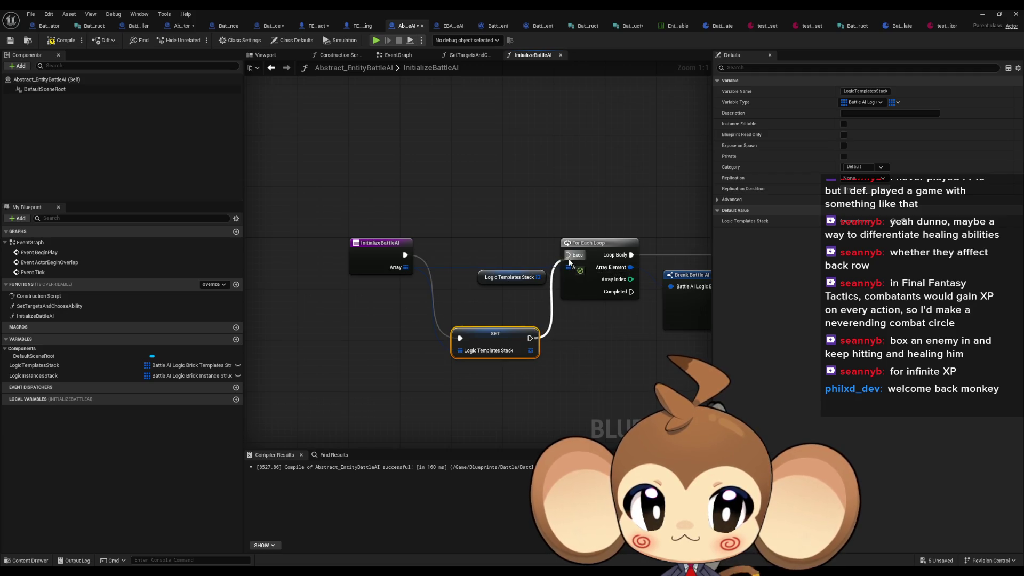
pyautogui.moveTo(507, 340); pyautogui.dragTo(507, 244)
pyautogui.moveTo(538, 277)
pyautogui.mouseDown()
pyautogui.moveTo(560, 270)
pyautogui.moveTo(510, 302)
pyautogui.mouseUp()
pyautogui.moveTo(496, 240); pyautogui.dragTo(497, 254)
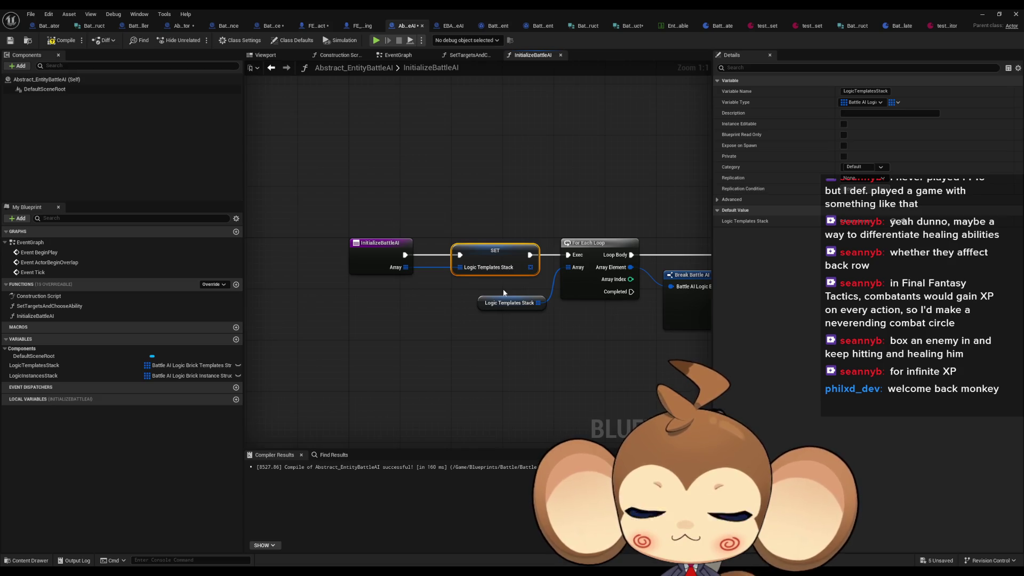
pyautogui.click(489, 304)
pyautogui.click(57, 41)
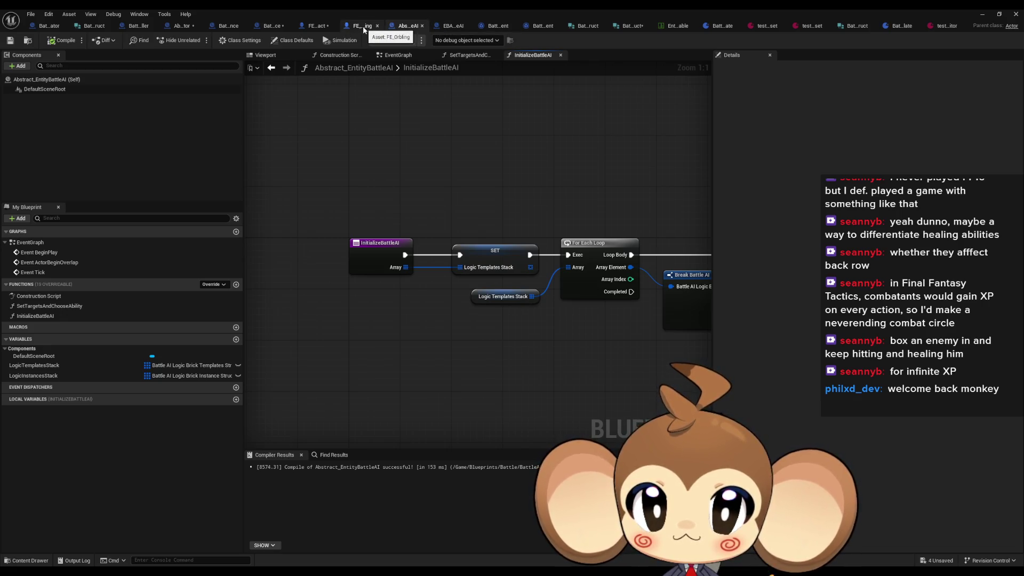
pyautogui.click(318, 25)
# - Wire Battle AILogic Brick Templates into Initialize Battle AI's Array and split SpawnActor's Spawn Transform
pyautogui.moveTo(400, 245)
pyautogui.mouseDown()
pyautogui.moveTo(604, 244)
pyautogui.moveTo(446, 285)
pyautogui.mouseUp()
pyautogui.moveTo(369, 355); pyautogui.dragTo(602, 348)
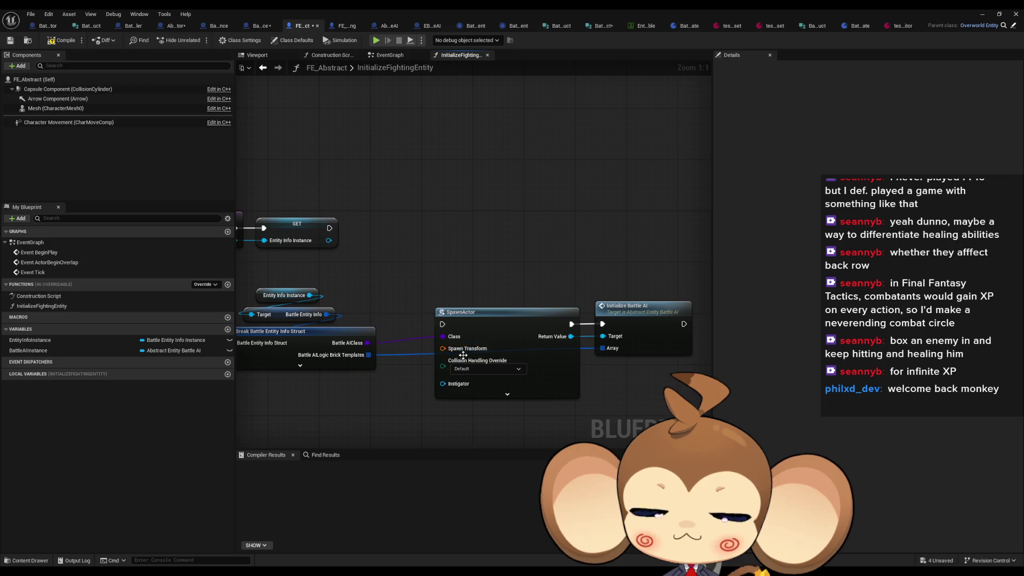
pyautogui.rightClick(444, 350)
pyautogui.click(485, 394)
# - Move SpawnActor and Initialize Battle AI higher and bring the InitializeFightingEntity entry into view
pyautogui.moveTo(473, 263); pyautogui.dragTo(619, 376)
pyautogui.moveTo(498, 322); pyautogui.dragTo(492, 226)
pyautogui.click(512, 382)
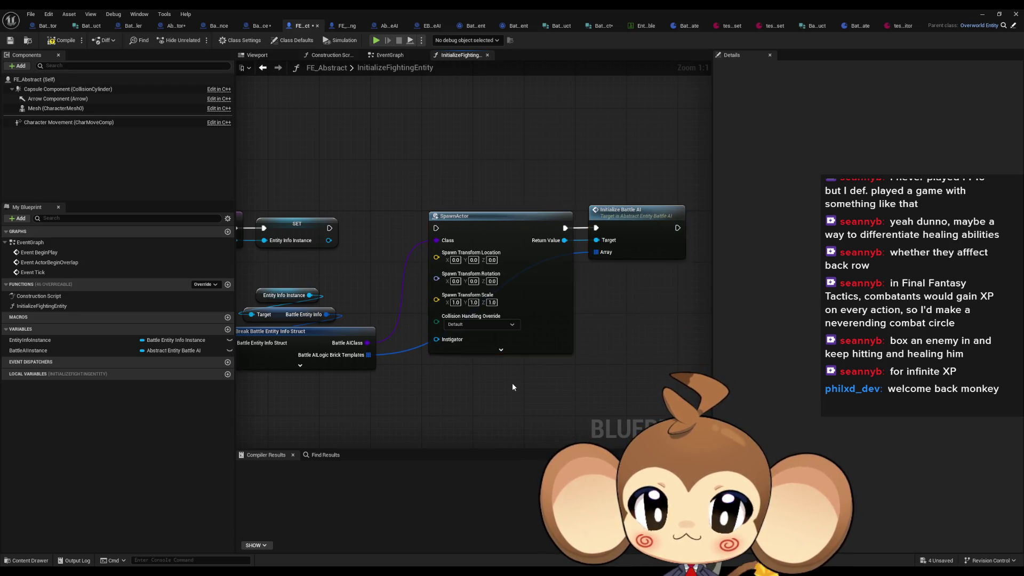
pyautogui.moveTo(512, 382); pyautogui.dragTo(545, 388)
pyautogui.moveTo(498, 364); pyautogui.dragTo(581, 379)
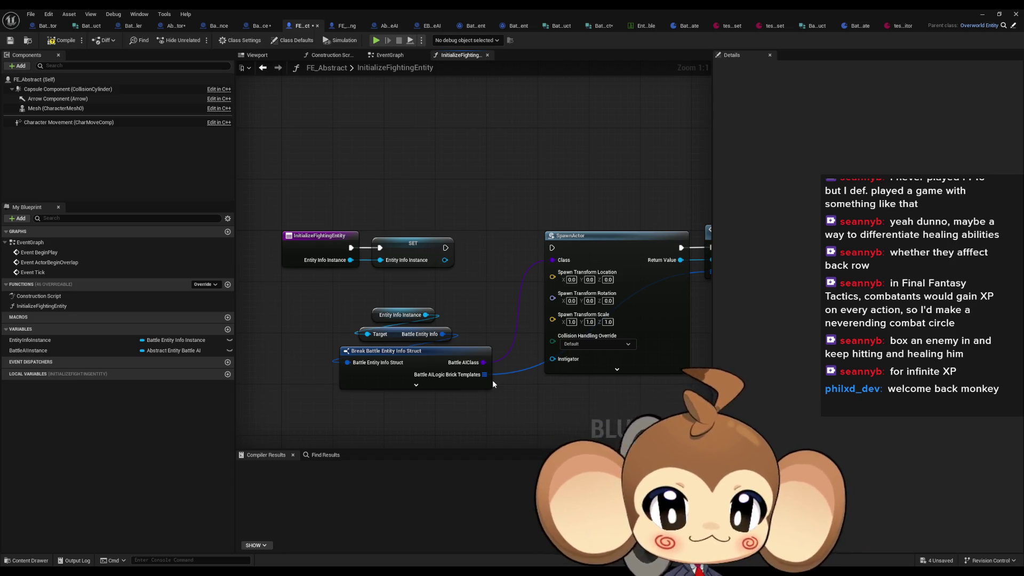
pyautogui.click(140, 26)
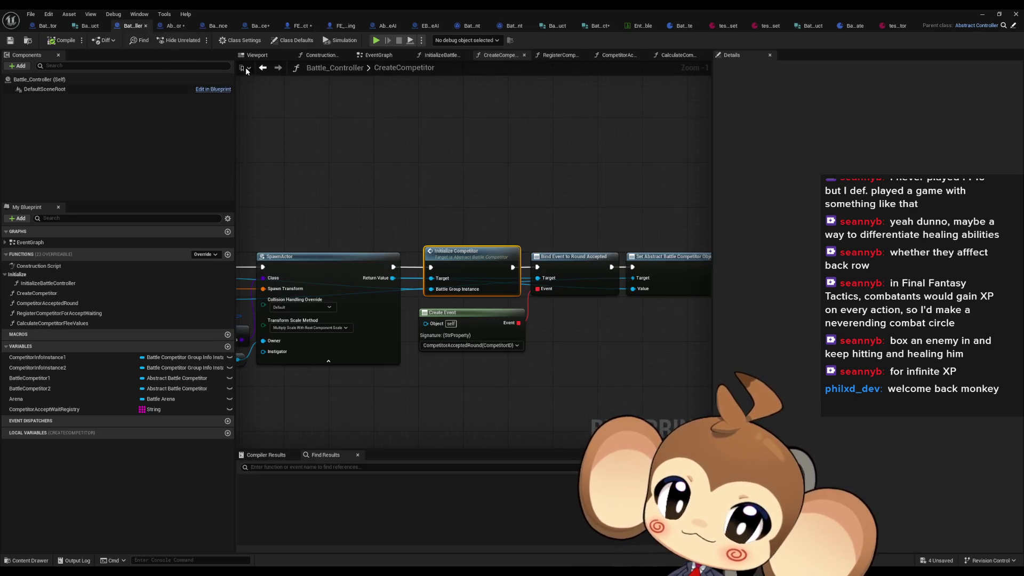
# - Open Abstract_BattleCompetitor's SpawnInitializeAndSetToSlots_Entities and select the Initialize Fighting Entity node
pyautogui.click(179, 25)
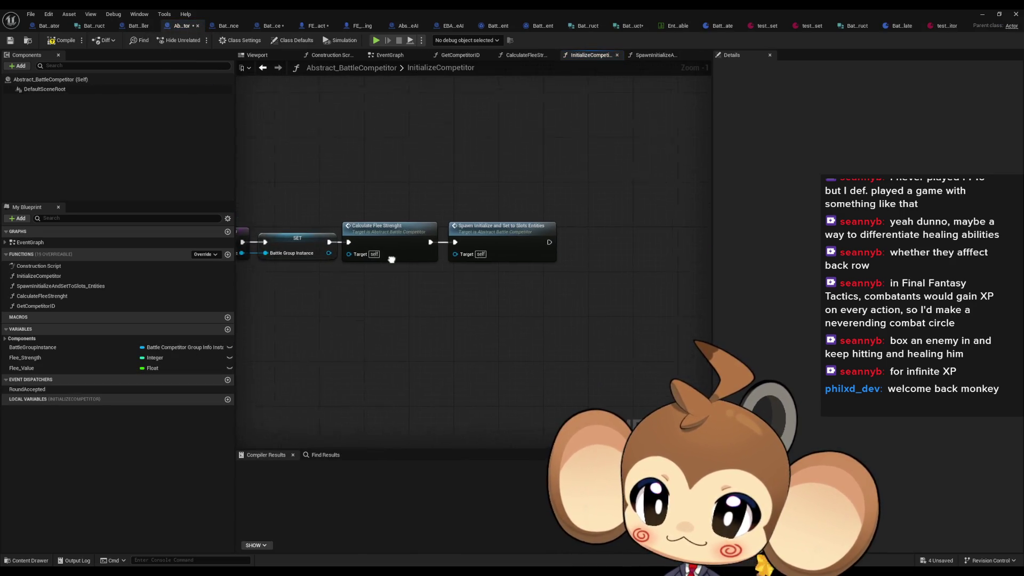
pyautogui.doubleClick(441, 247)
pyautogui.moveTo(441, 271); pyautogui.dragTo(604, 317)
pyautogui.moveTo(316, 245); pyautogui.dragTo(441, 276)
pyautogui.moveTo(533, 257); pyautogui.dragTo(412, 253)
pyautogui.moveTo(497, 254); pyautogui.dragTo(179, 248)
pyautogui.click(545, 260)
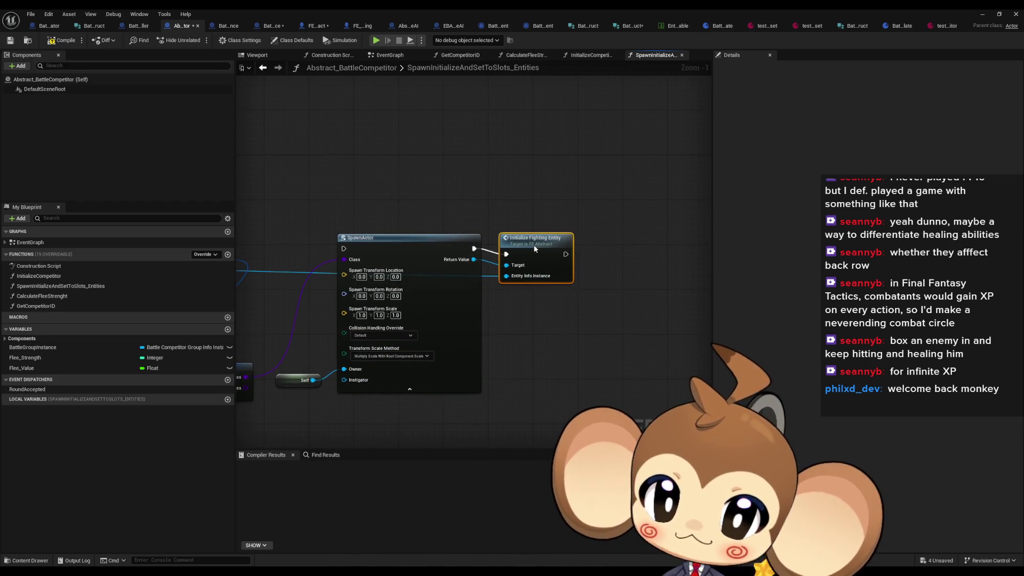
# - Nudge the For Each Loop (Map) node down and frame SpawnActor and Initialize Fighting Entity
pyautogui.scroll(-3, 507, 308)
pyautogui.moveTo(349, 295); pyautogui.dragTo(496, 296)
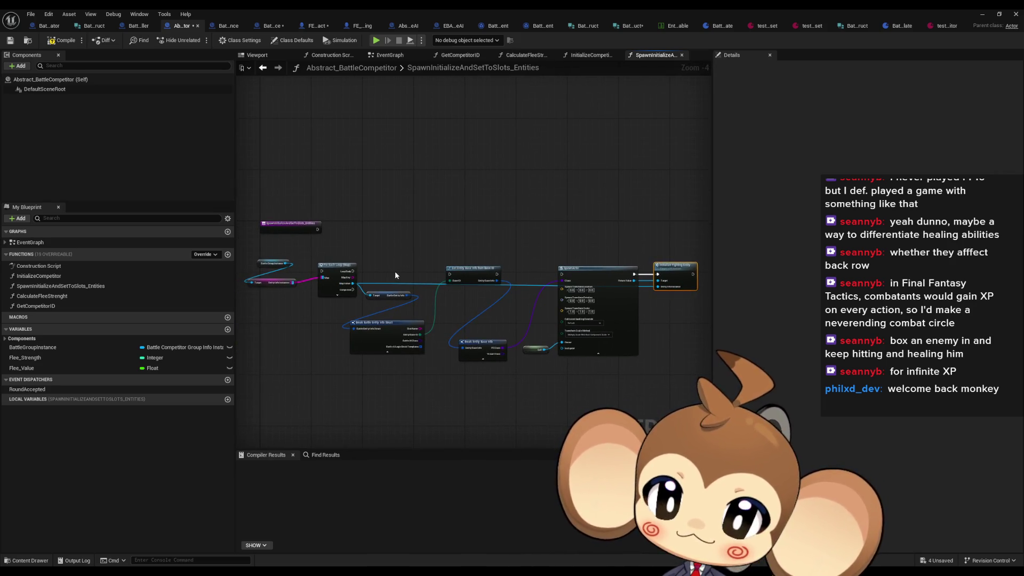
pyautogui.scroll(3, 418, 277)
pyautogui.moveTo(283, 256); pyautogui.dragTo(285, 268)
pyautogui.moveTo(536, 215)
pyautogui.mouseDown()
pyautogui.moveTo(301, 216)
pyautogui.moveTo(637, 218)
pyautogui.moveTo(479, 195)
pyautogui.mouseUp()
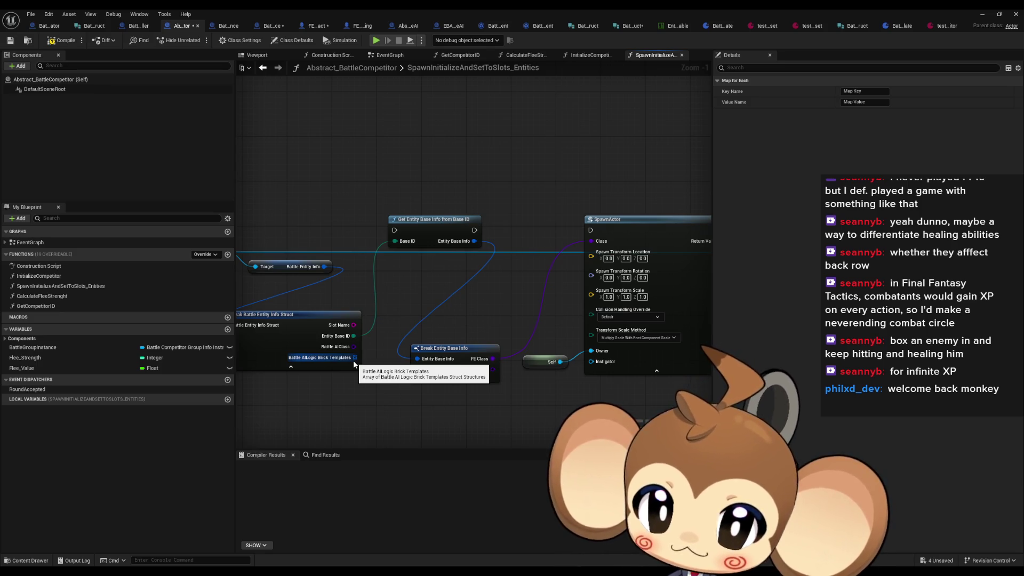
pyautogui.moveTo(354, 364)
pyautogui.mouseDown()
pyautogui.moveTo(550, 361)
pyautogui.moveTo(350, 343)
pyautogui.moveTo(132, 345)
pyautogui.moveTo(406, 342)
pyautogui.mouseUp()
# - Uncheck the Battle AIClass and Battle AILogic Brick Templates pins on Break Battle Entity Info Struct
pyautogui.click(406, 342)
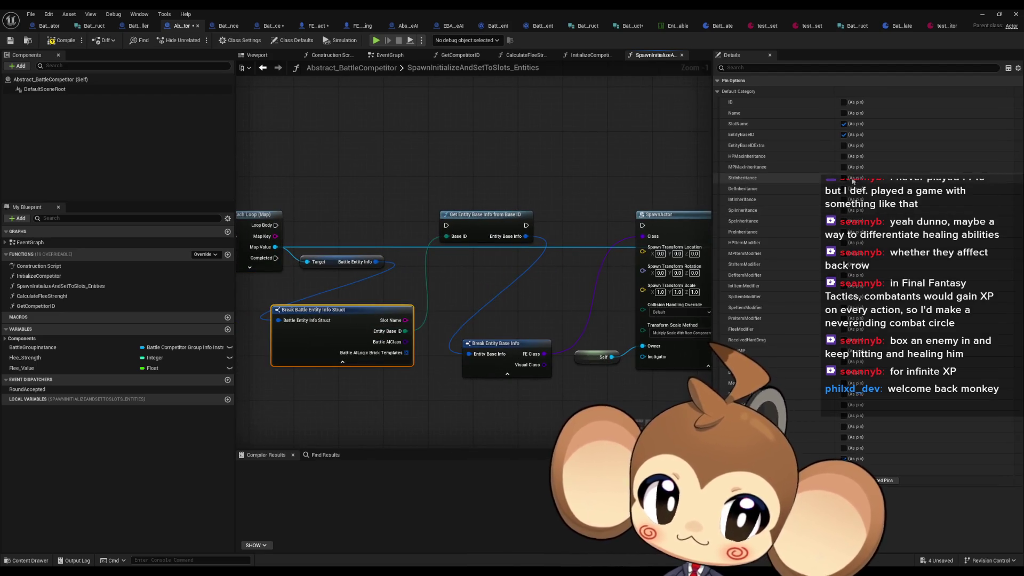
pyautogui.click(844, 458)
pyautogui.click(844, 448)
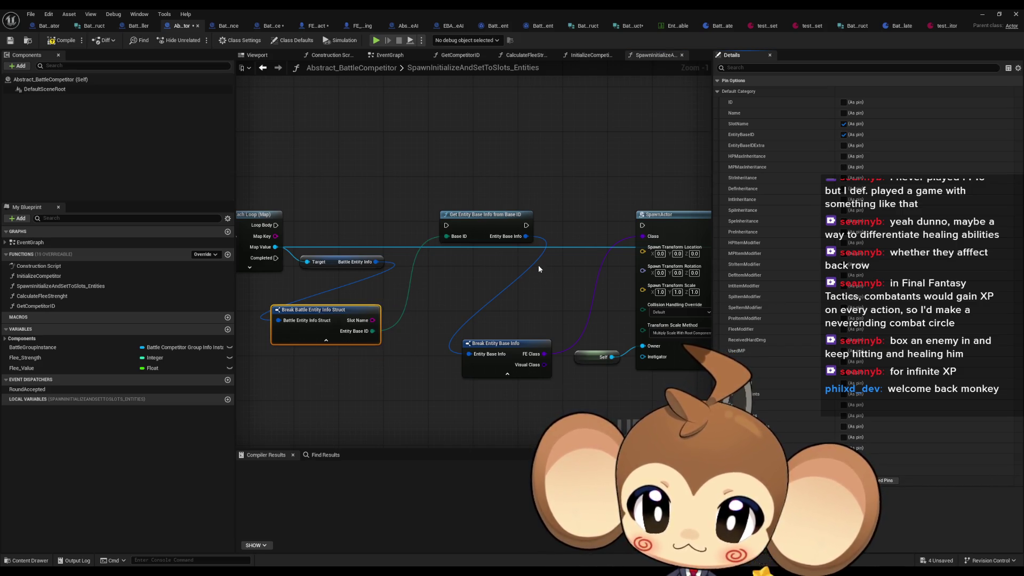
pyautogui.moveTo(529, 252); pyautogui.dragTo(262, 262)
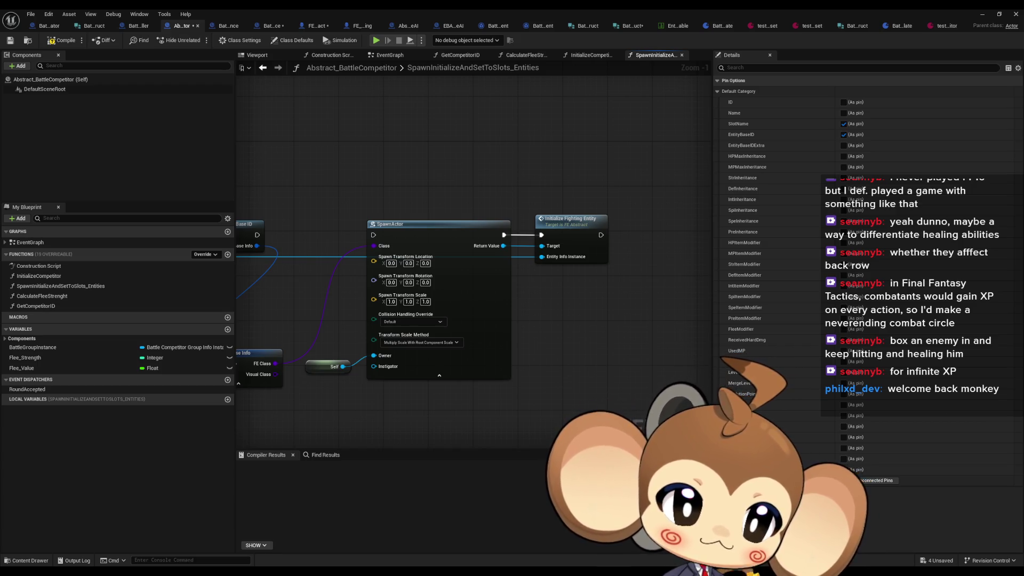
pyautogui.click(560, 308)
# - Open Initialize Fighting Entity and select its Break Battle Entity Info Struct node
pyautogui.doubleClick(569, 223)
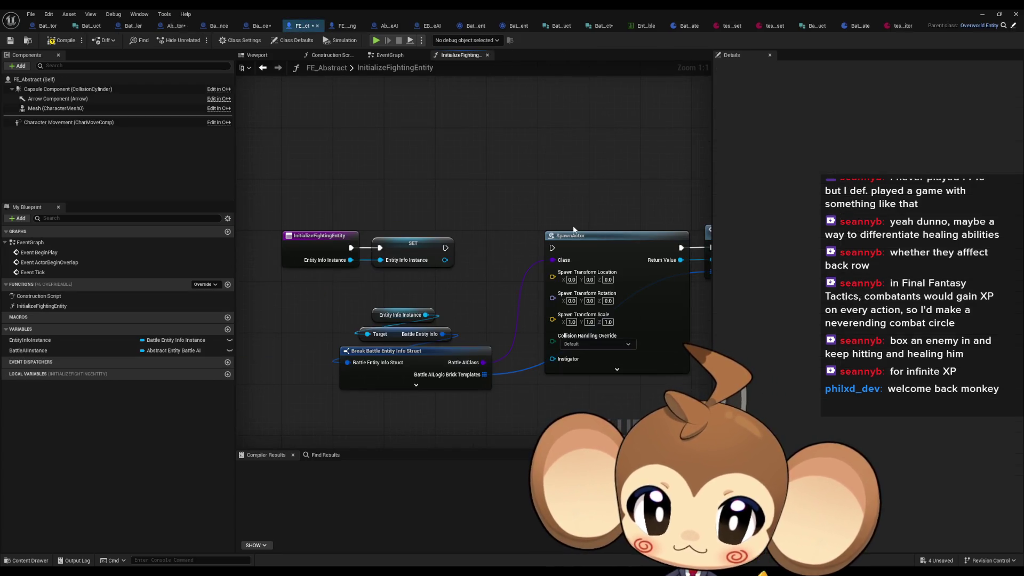
pyautogui.moveTo(574, 230); pyautogui.dragTo(455, 239)
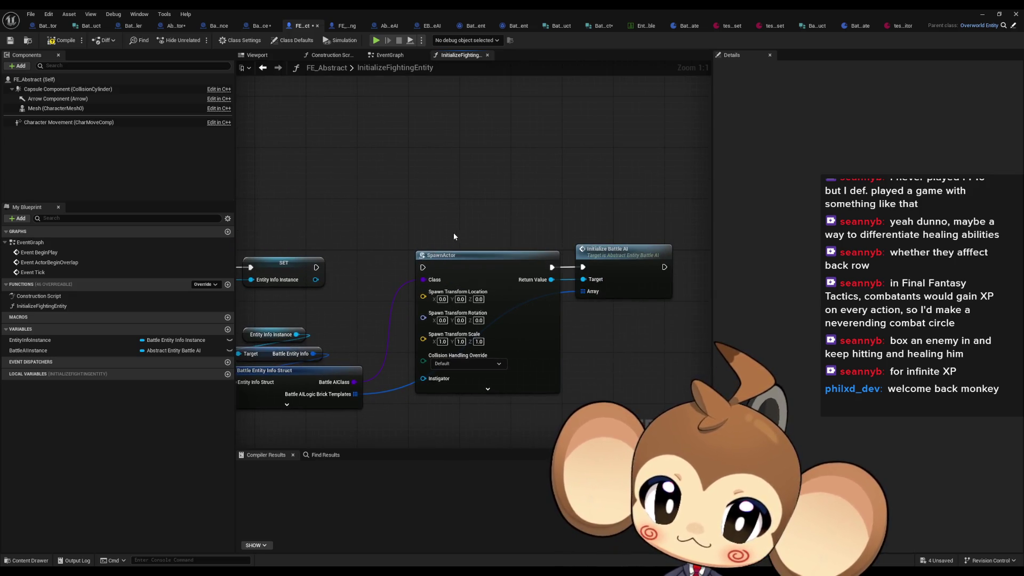
pyautogui.moveTo(394, 334)
pyautogui.mouseDown()
pyautogui.moveTo(440, 383)
pyautogui.moveTo(441, 307)
pyautogui.moveTo(453, 290)
pyautogui.mouseUp()
pyautogui.click(453, 291)
pyautogui.scroll(-2, 485, 326)
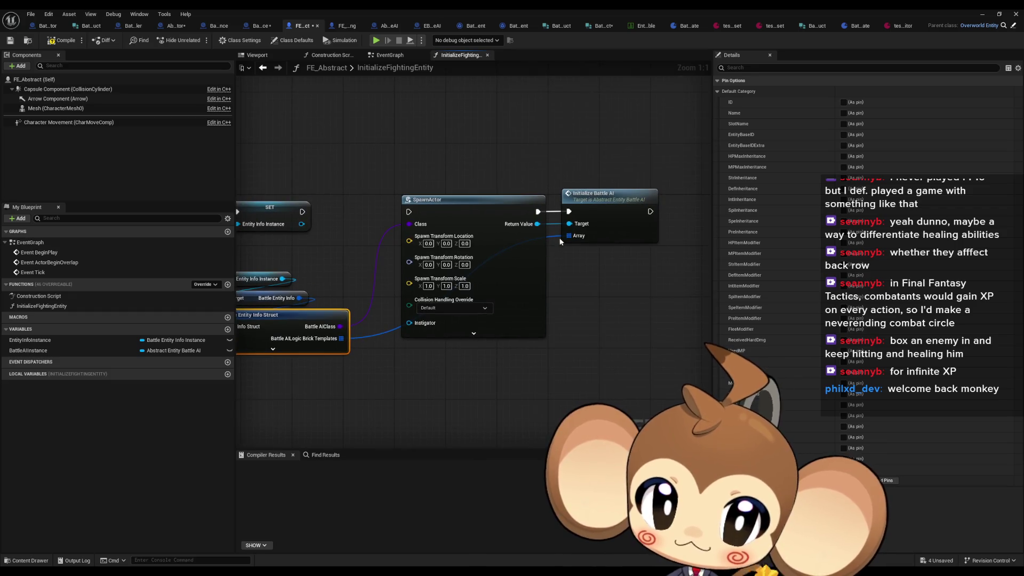
# - Open InitializeBattleAI, inspect the LogicTemplatesStack SET node, and reveal the ADD and Logic Instances Stack nodes
pyautogui.doubleClick(611, 214)
pyautogui.moveTo(611, 214)
pyautogui.mouseDown()
pyautogui.moveTo(458, 213)
pyautogui.moveTo(421, 201)
pyautogui.moveTo(393, 237)
pyautogui.moveTo(486, 230)
pyautogui.mouseUp()
pyautogui.click(335, 253)
pyautogui.scroll(-2, 335, 252)
pyautogui.moveTo(406, 250); pyautogui.dragTo(400, 278)
pyautogui.moveTo(526, 197); pyautogui.dragTo(308, 204)
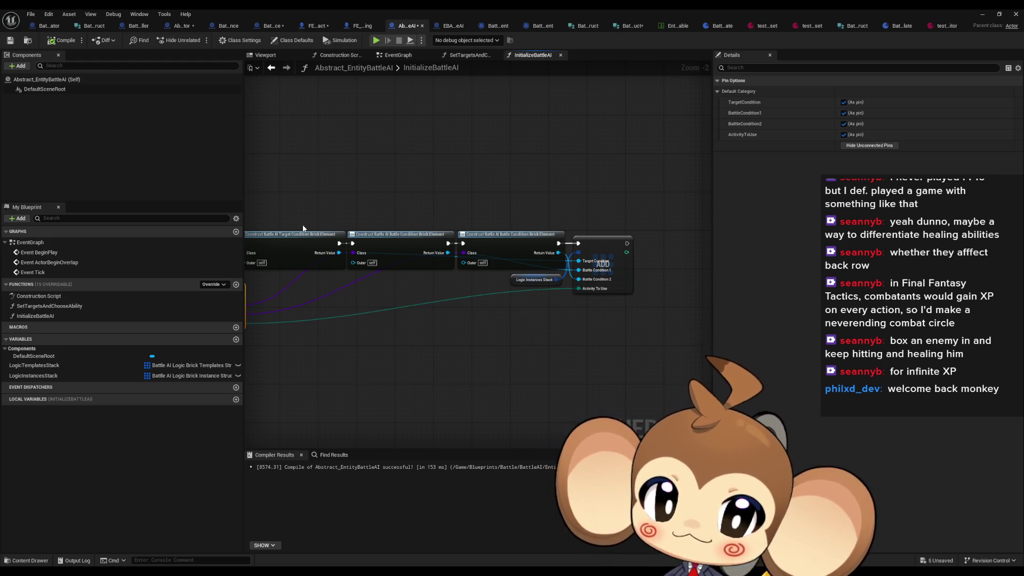
# - Pan over InitializeBattleAI's For Each Loop and Break nodes, then show SpawnInitializeAndSetToSlots_Entities
pyautogui.moveTo(408, 257); pyautogui.dragTo(710, 283)
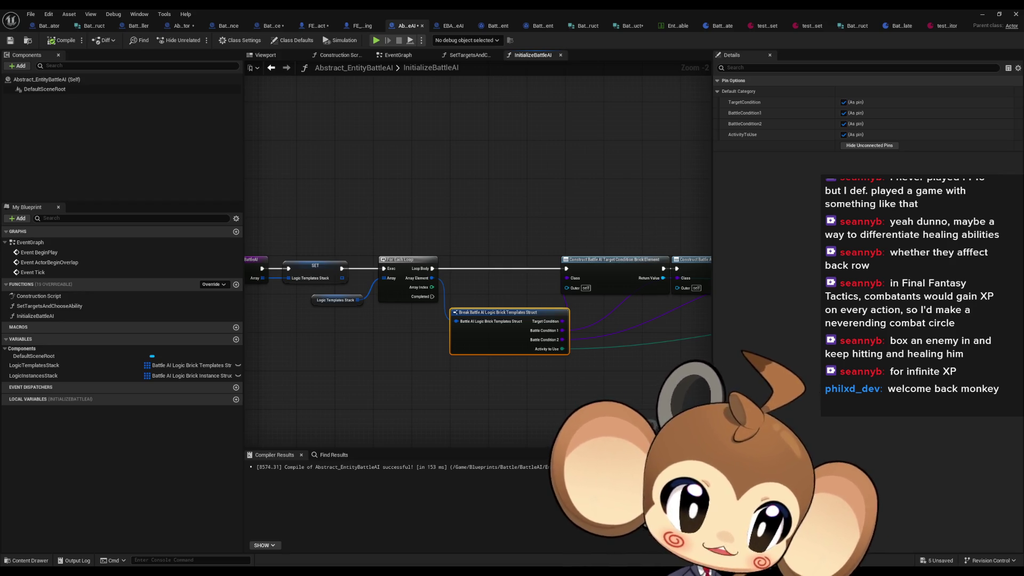
pyautogui.click(526, 177)
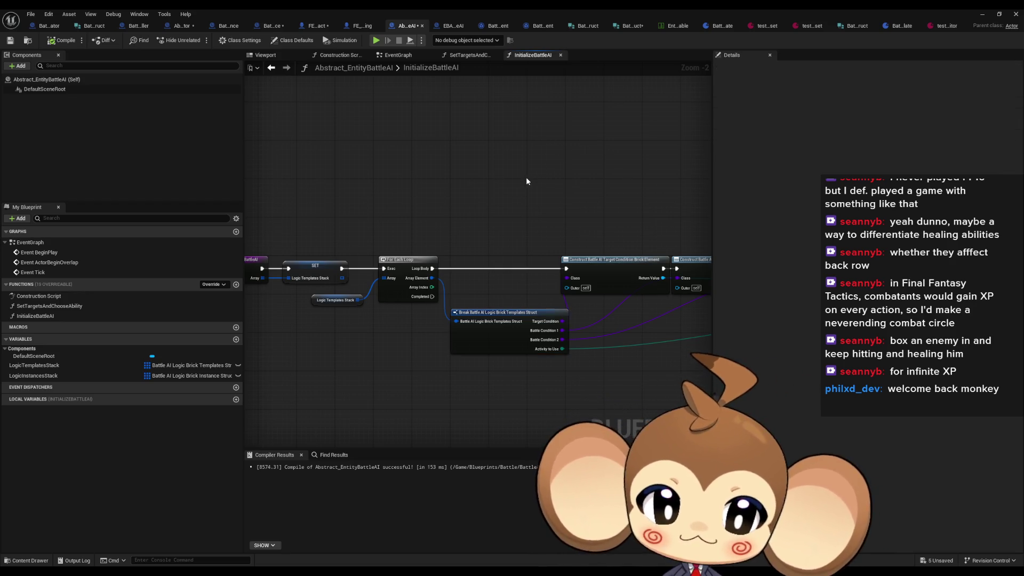
pyautogui.scroll(-2, 501, 216)
pyautogui.moveTo(503, 219)
pyautogui.mouseDown()
pyautogui.moveTo(444, 223)
pyautogui.moveTo(524, 233)
pyautogui.mouseUp()
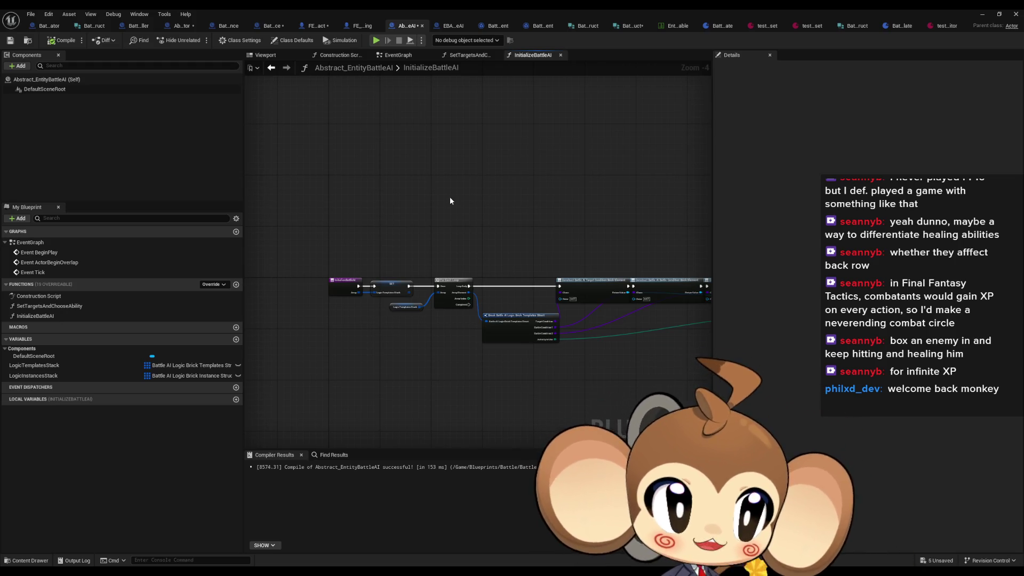
pyautogui.scroll(2, 365, 234)
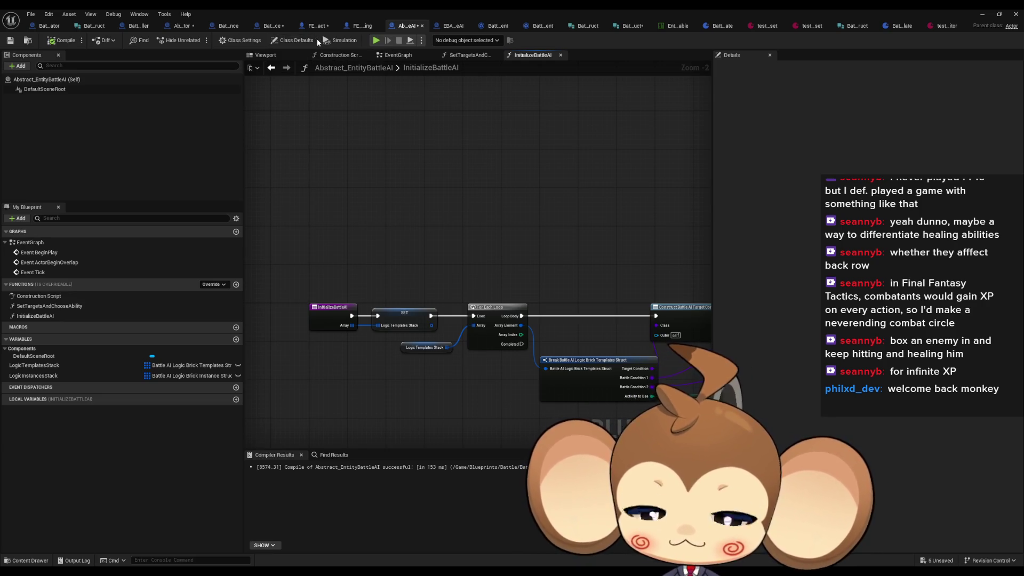
pyautogui.click(189, 24)
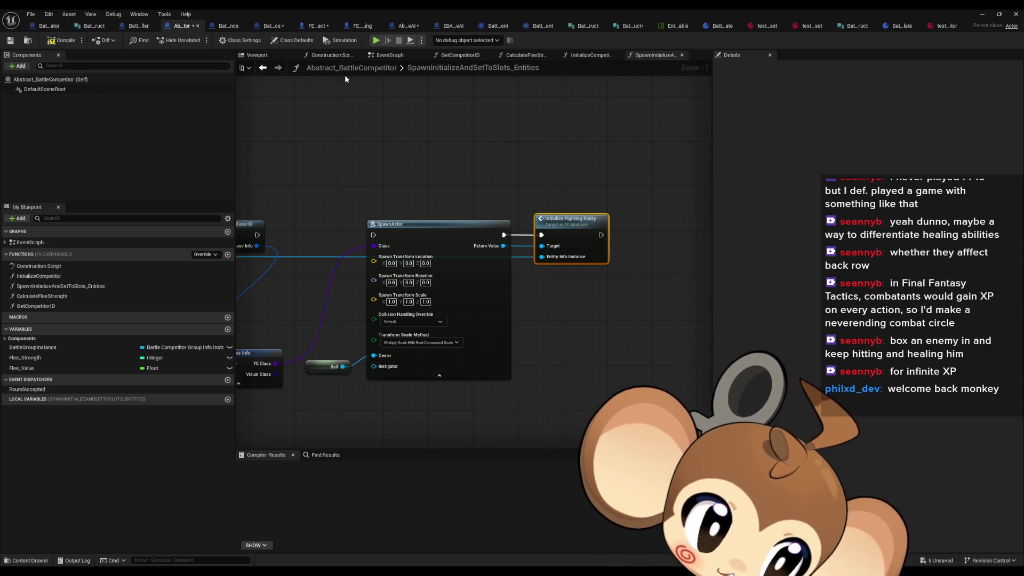
# - Pan to the function's start and inspect the Battle Group Instance variable node
pyautogui.moveTo(409, 135)
pyautogui.mouseDown()
pyautogui.moveTo(598, 179)
pyautogui.moveTo(663, 155)
pyautogui.mouseUp()
pyautogui.moveTo(452, 164); pyautogui.dragTo(612, 157)
pyautogui.moveTo(326, 223)
pyautogui.mouseDown()
pyautogui.moveTo(370, 223)
pyautogui.moveTo(324, 242)
pyautogui.mouseUp()
pyautogui.click(331, 240)
pyautogui.click(359, 204)
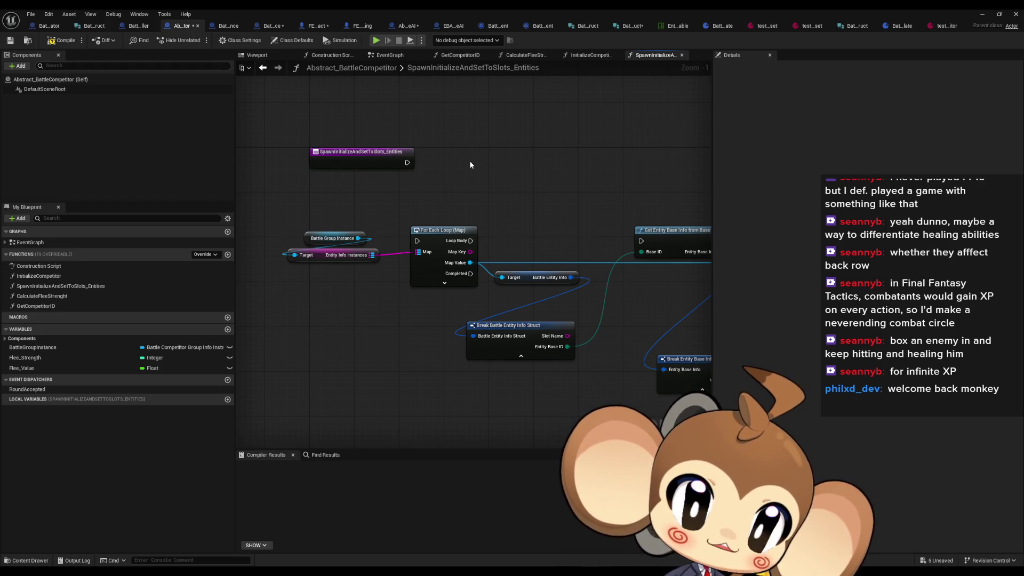
# - Move the Break Battle Entity Info Struct node up and right beside the entity info nodes
pyautogui.moveTo(536, 240); pyautogui.dragTo(473, 247)
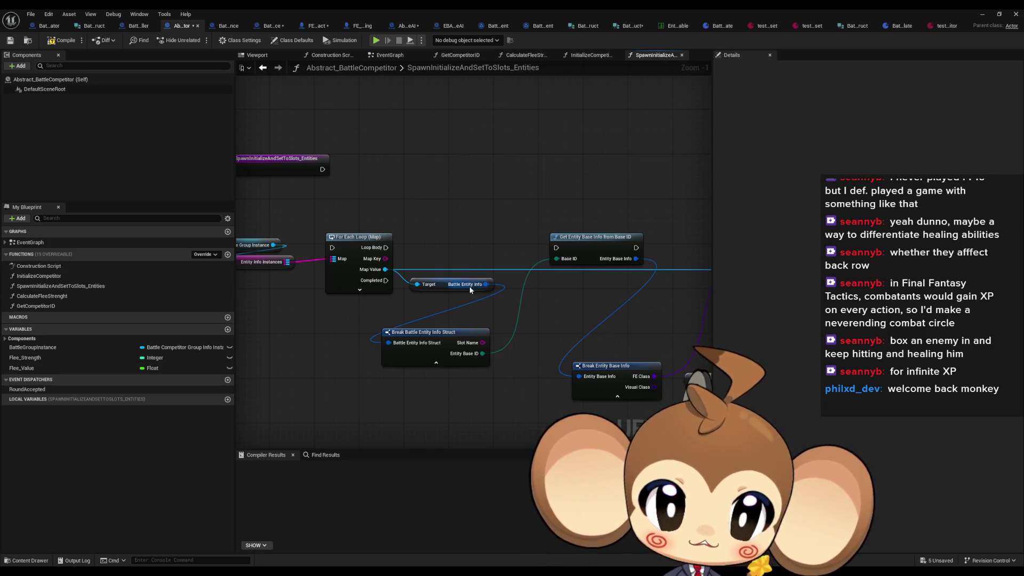
pyautogui.moveTo(442, 331); pyautogui.dragTo(458, 313)
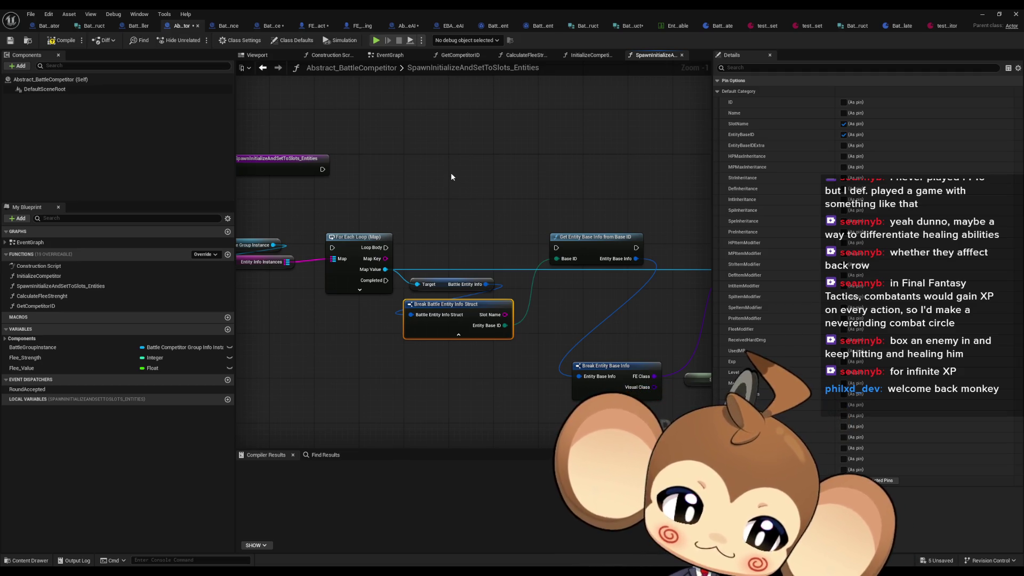
pyautogui.scroll(1, 465, 261)
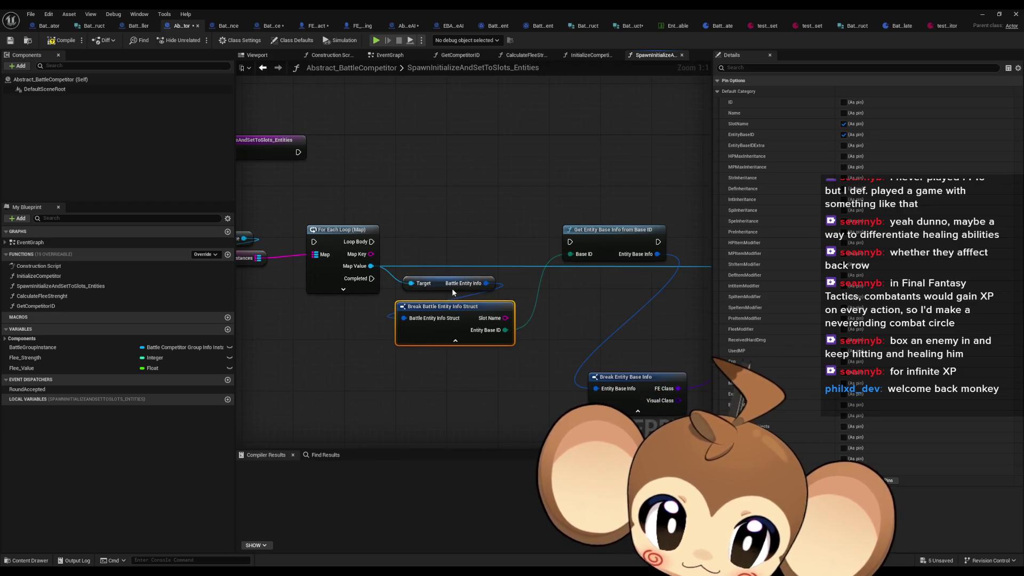
pyautogui.click(452, 288)
pyautogui.click(614, 305)
# - Move Break Entity Base Info up beside SpawnActor and Initialize Fighting Entity
pyautogui.moveTo(614, 305)
pyautogui.mouseDown()
pyautogui.moveTo(460, 286)
pyautogui.moveTo(279, 294)
pyautogui.mouseUp()
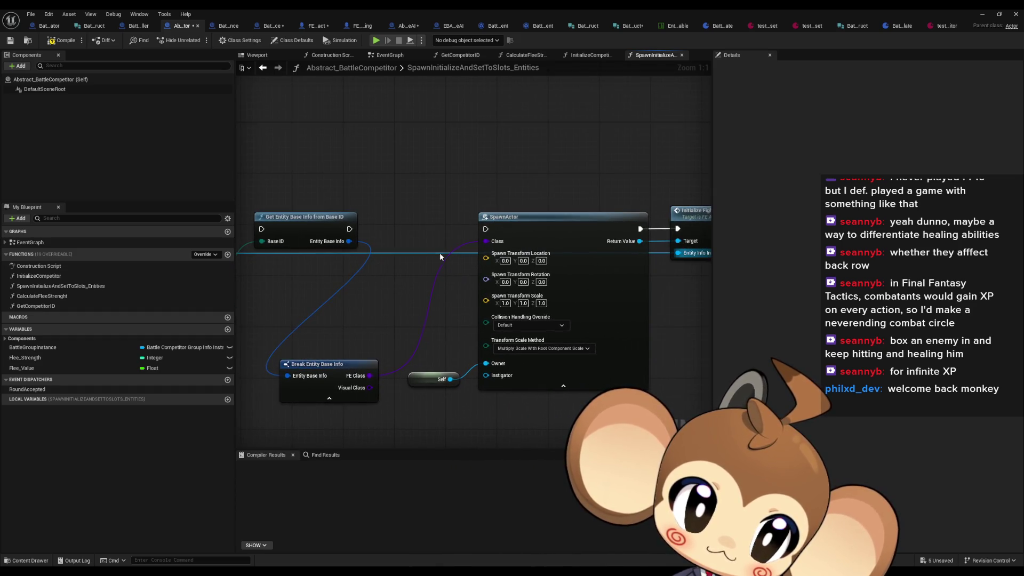
pyautogui.moveTo(434, 256)
pyautogui.mouseDown()
pyautogui.moveTo(370, 251)
pyautogui.moveTo(464, 268)
pyautogui.mouseUp()
pyautogui.moveTo(351, 385)
pyautogui.mouseDown()
pyautogui.moveTo(404, 308)
pyautogui.moveTo(436, 284)
pyautogui.mouseUp()
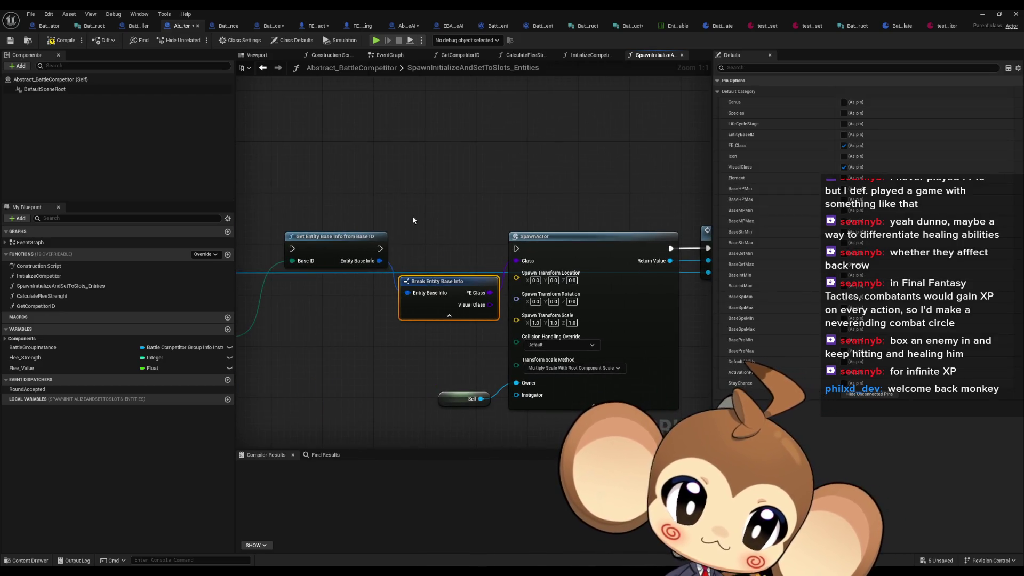
pyautogui.moveTo(402, 216)
pyautogui.mouseDown()
pyautogui.moveTo(513, 199)
pyautogui.moveTo(507, 284)
pyautogui.moveTo(493, 281)
pyautogui.mouseUp()
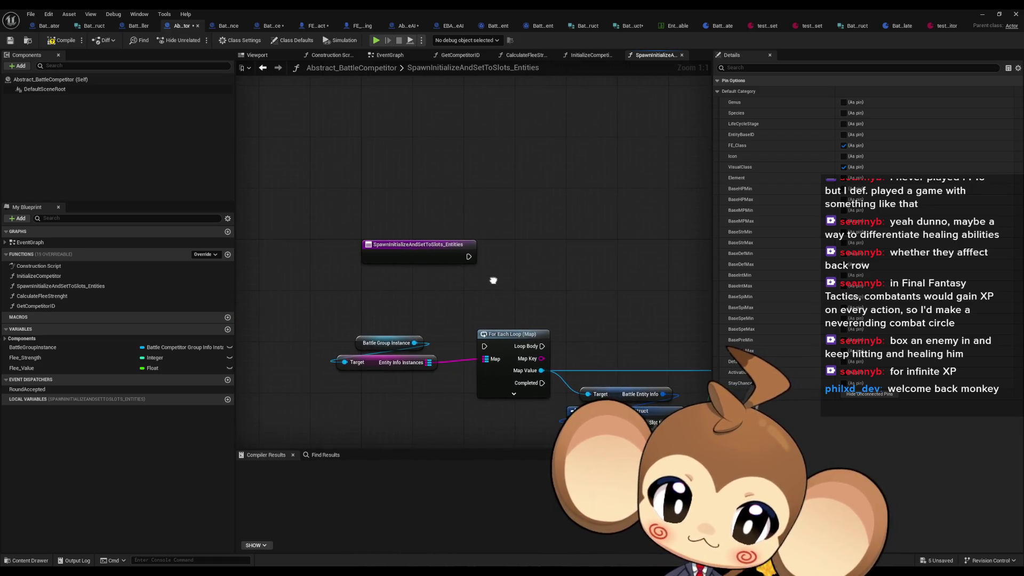
pyautogui.click(524, 271)
# - Step into InitializeCompetitor and back into SpawnInitializeAndSetToSlots_Entities to view the base info nodes
pyautogui.doubleClick(39, 276)
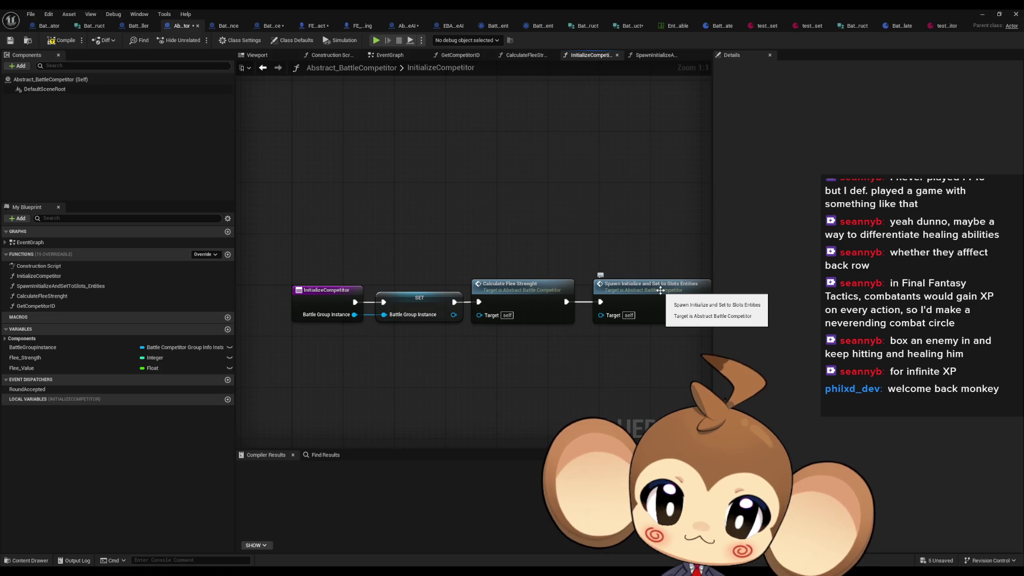
pyautogui.doubleClick(561, 286)
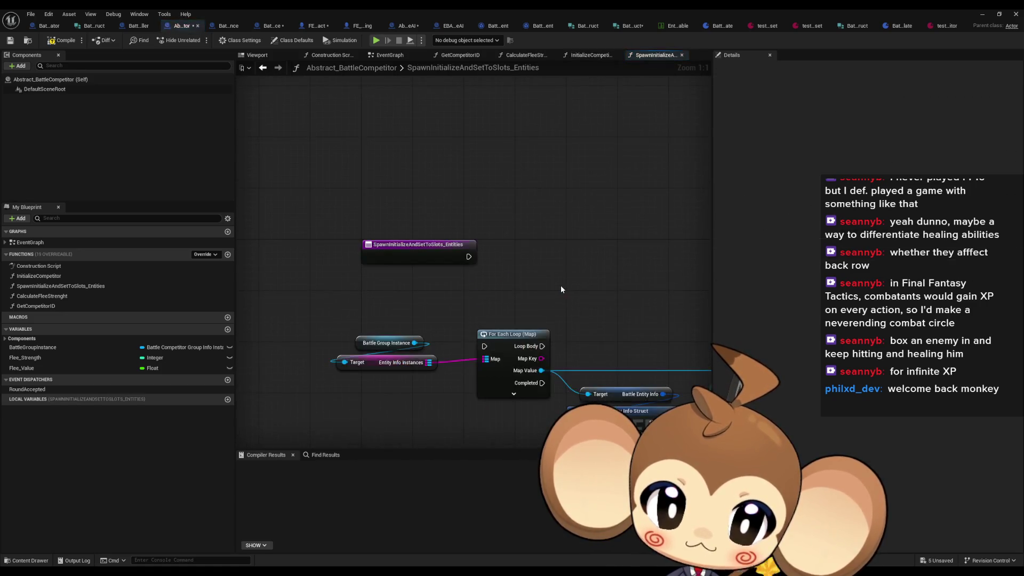
pyautogui.moveTo(537, 283)
pyautogui.mouseDown()
pyautogui.moveTo(491, 248)
pyautogui.moveTo(432, 226)
pyautogui.moveTo(251, 217)
pyautogui.moveTo(440, 202)
pyautogui.moveTo(203, 202)
pyautogui.mouseUp()
# - Add a SpawnActor for Visual Class below the original, splitting its Spawn Transform pin
pyautogui.moveTo(433, 188)
pyautogui.mouseDown()
pyautogui.moveTo(345, 176)
pyautogui.moveTo(410, 150)
pyautogui.mouseUp()
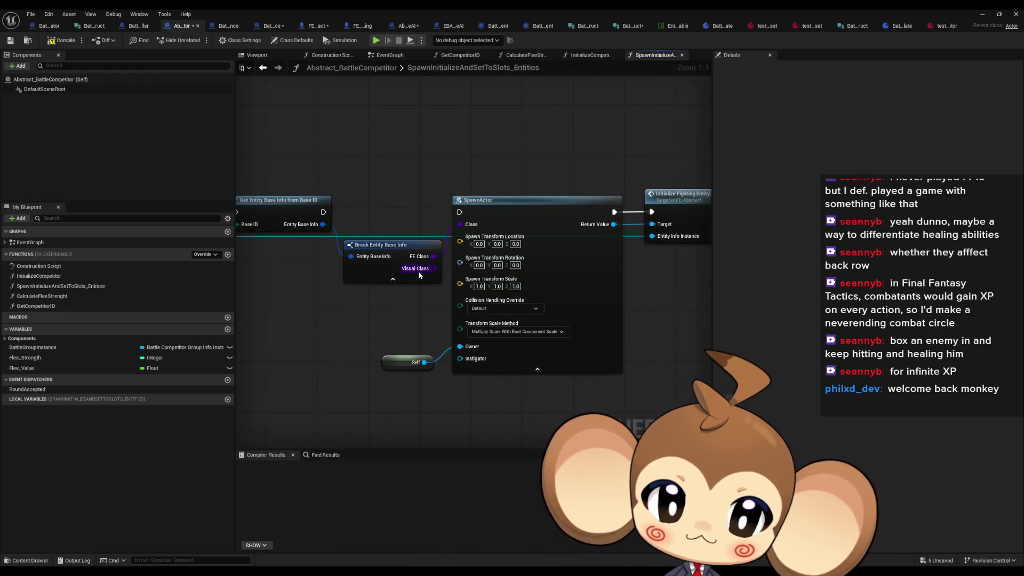
pyautogui.moveTo(436, 268)
pyautogui.mouseDown()
pyautogui.moveTo(343, 389)
pyautogui.moveTo(325, 396)
pyautogui.mouseUp()
pyautogui.write('spawn')
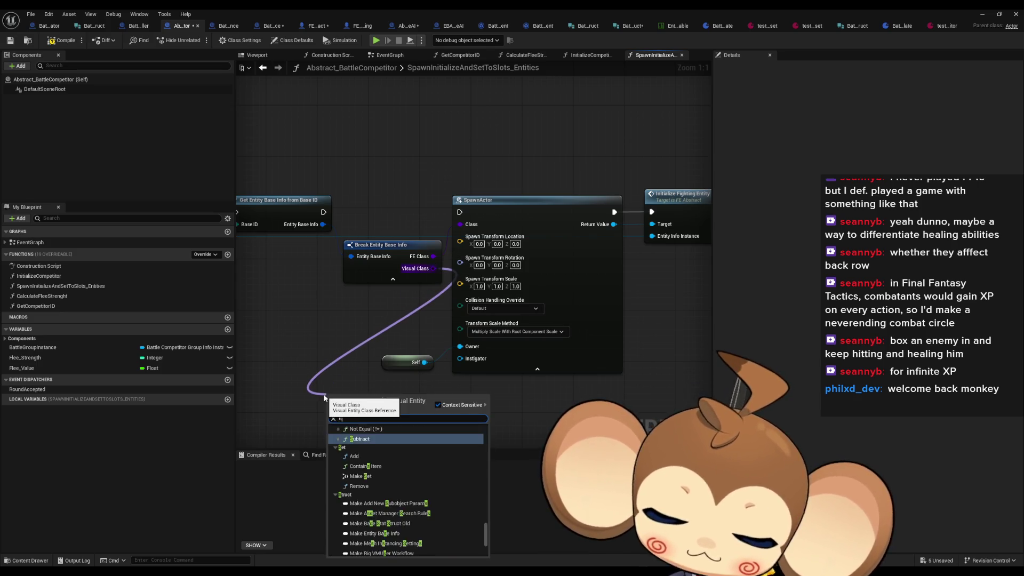
pyautogui.click(373, 436)
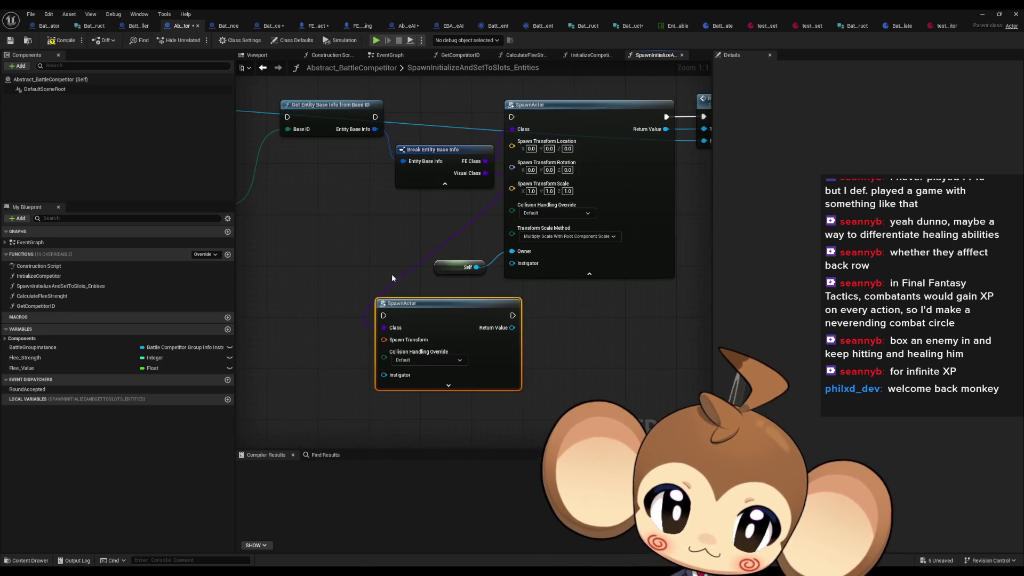
pyautogui.rightClick(385, 340)
pyautogui.click(426, 396)
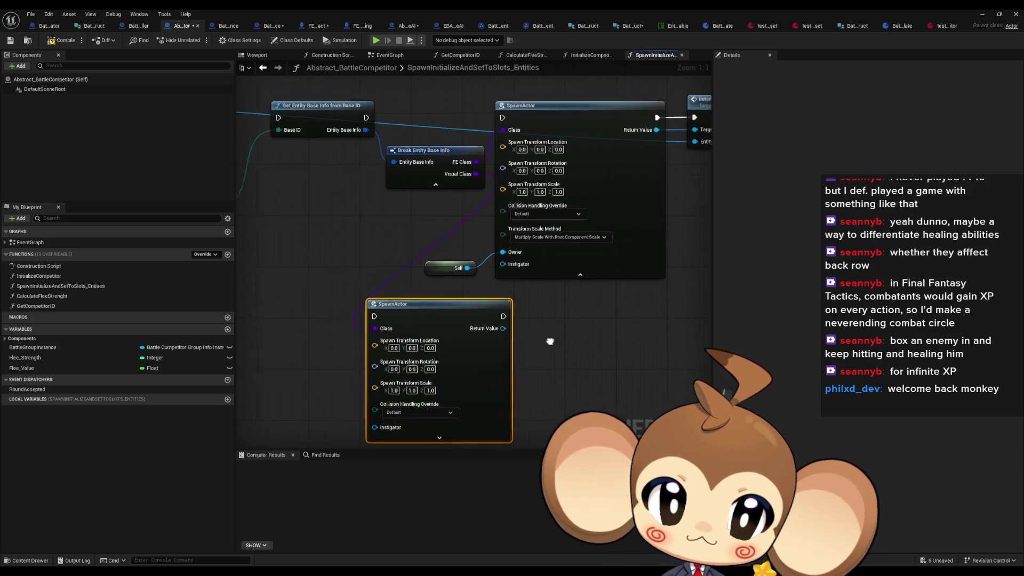
pyautogui.moveTo(380, 338)
pyautogui.mouseDown()
pyautogui.moveTo(466, 361)
pyautogui.moveTo(540, 351)
pyautogui.moveTo(536, 358)
pyautogui.moveTo(510, 348)
pyautogui.moveTo(507, 330)
pyautogui.mouseUp()
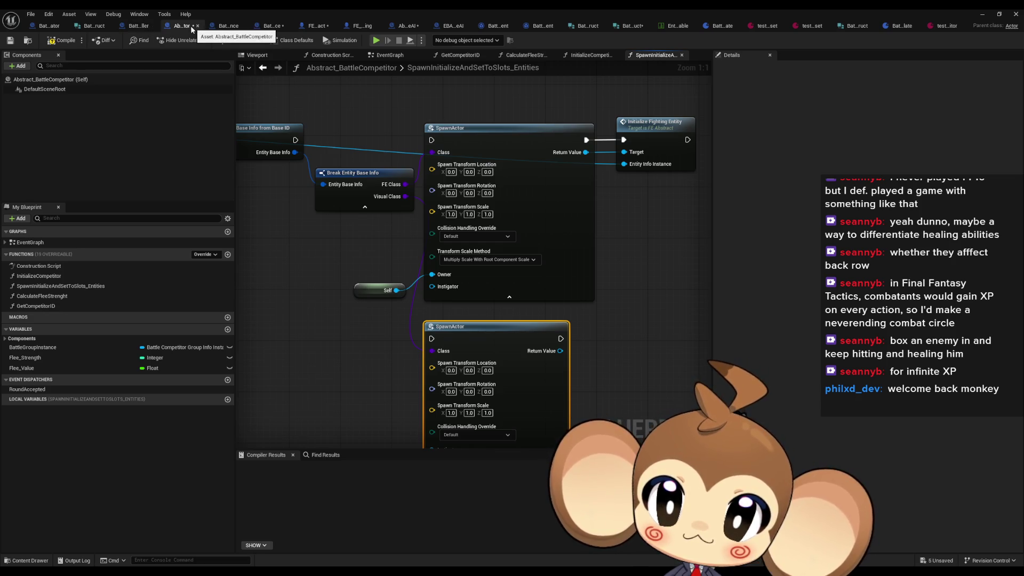
# - Browse the available actions for the spawned FE Abstract actor's return value
pyautogui.moveTo(586, 152)
pyautogui.mouseDown()
pyautogui.moveTo(640, 173)
pyautogui.moveTo(619, 198)
pyautogui.moveTo(629, 227)
pyautogui.mouseUp()
pyautogui.scroll(-10, 703, 328)
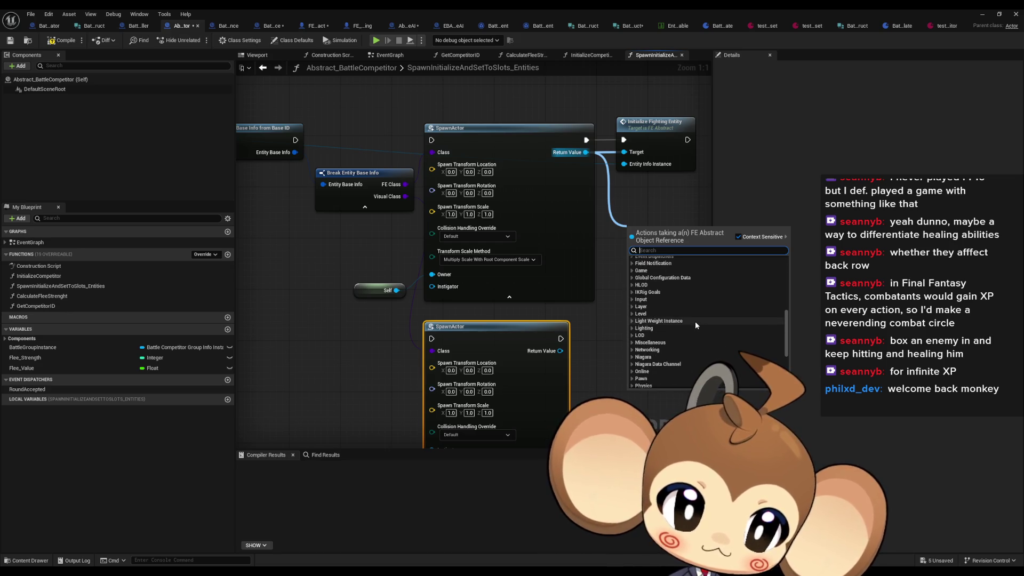
pyautogui.scroll(-3, 693, 325)
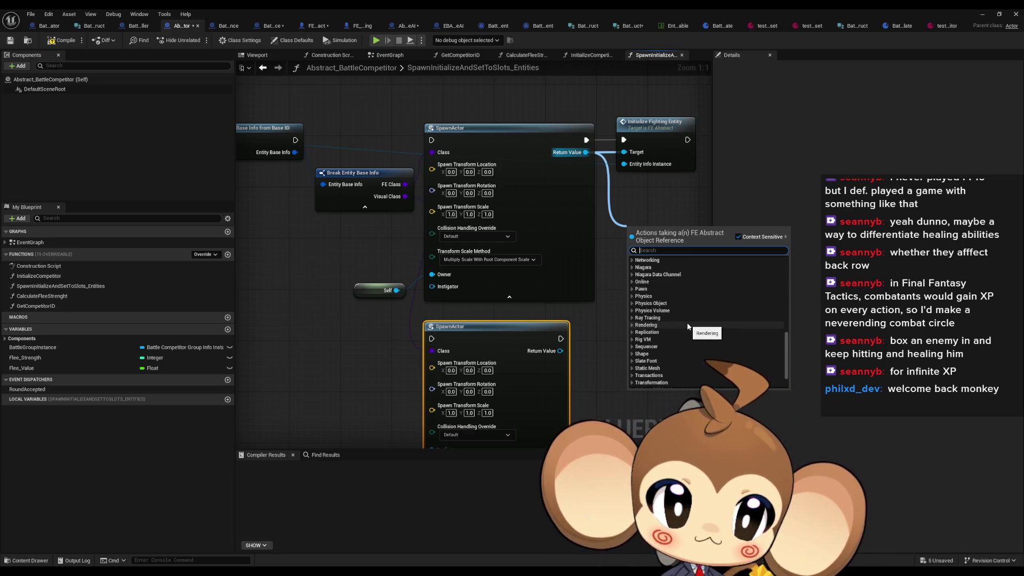
# - Delete the second SpawnActor node and select the Break Entity Base Info node
pyautogui.click(639, 212)
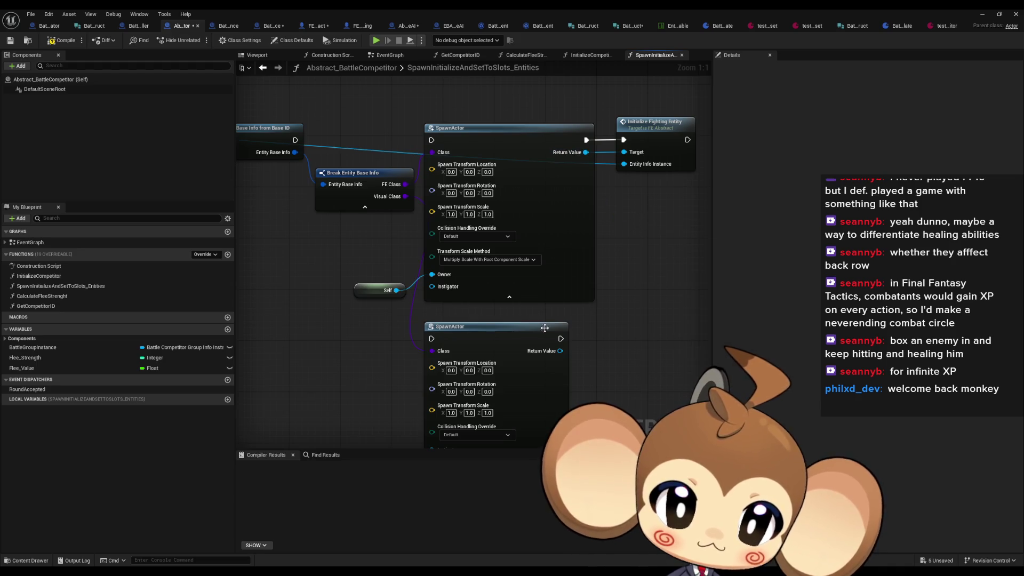
pyautogui.click(500, 323)
pyautogui.press('Delete')
pyautogui.click(373, 173)
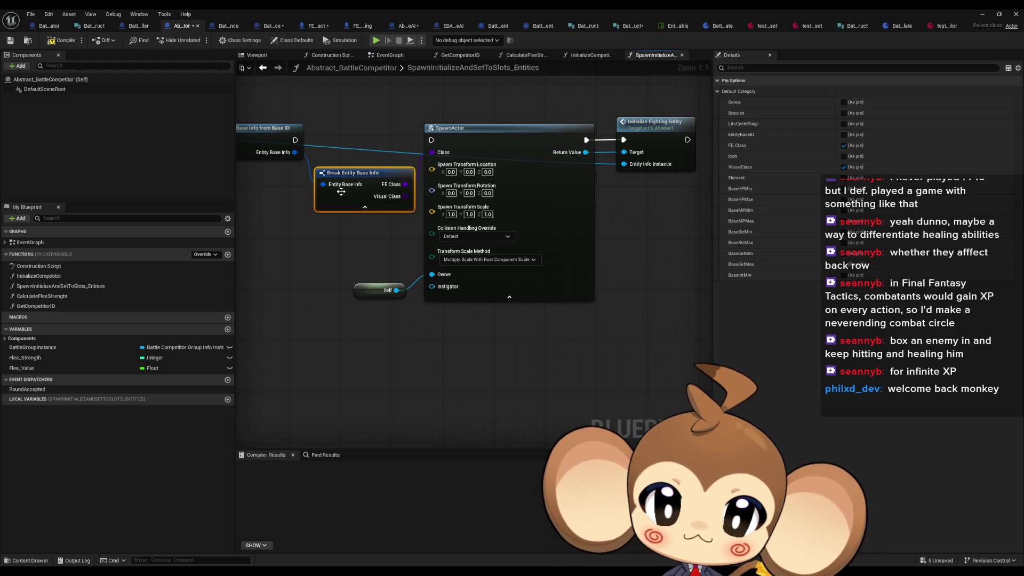
# - Go into FE_Abstract's InitializeFightingEntity and inspect the Break Battle Entity Info Struct pins
pyautogui.doubleClick(661, 137)
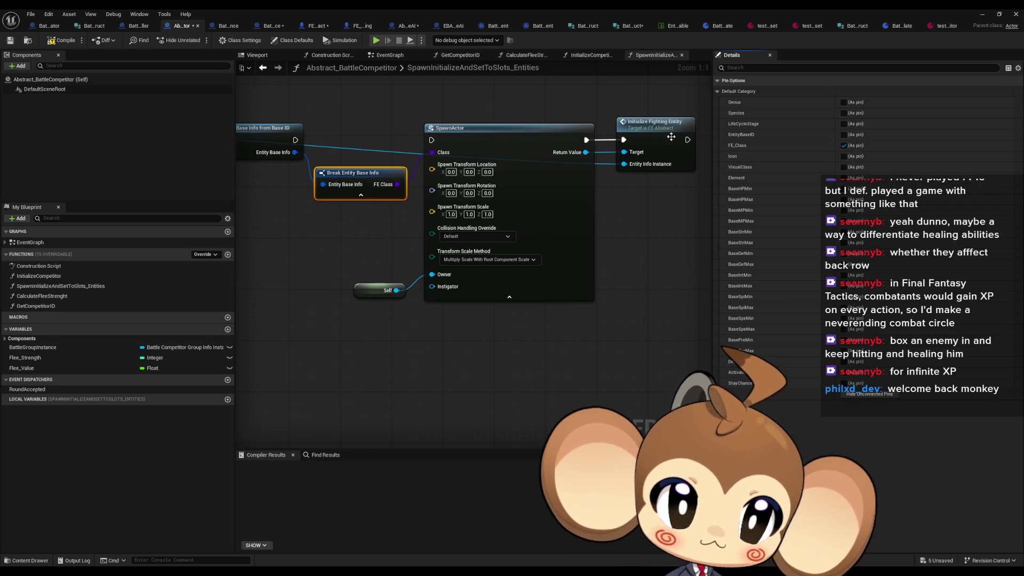
pyautogui.moveTo(317, 322); pyautogui.dragTo(436, 309)
pyautogui.click(436, 309)
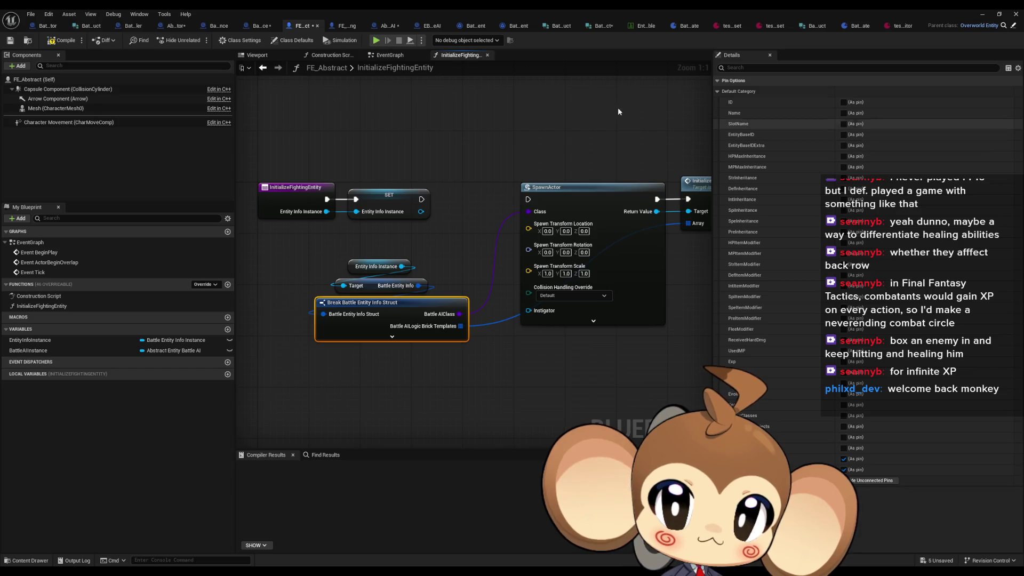
# - Cycle through the open blueprints, ending on Abstract_BattleCompetitor
pyautogui.moveTo(495, 160); pyautogui.dragTo(376, 173)
pyautogui.click(263, 68)
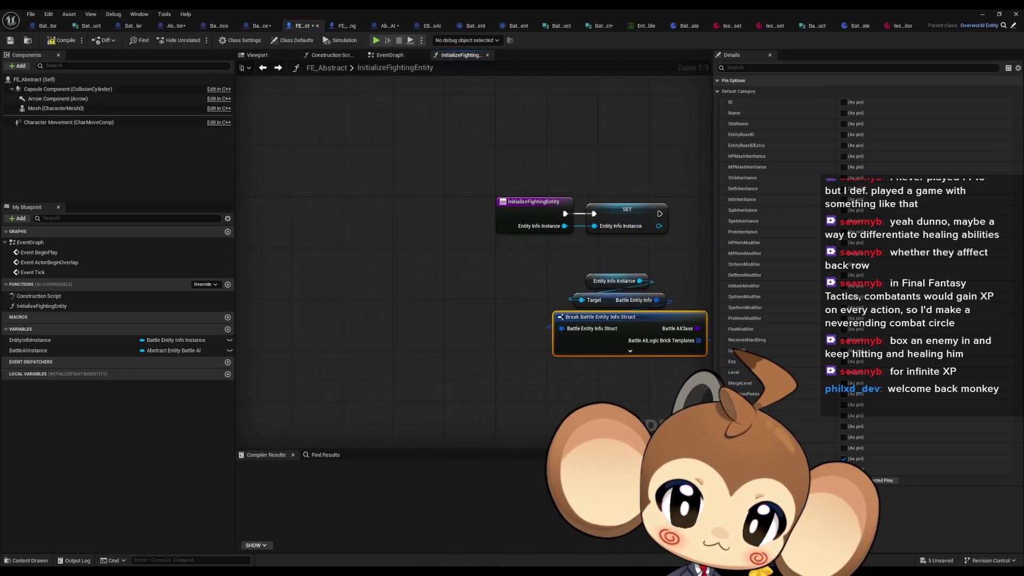
pyautogui.click(262, 26)
pyautogui.click(318, 26)
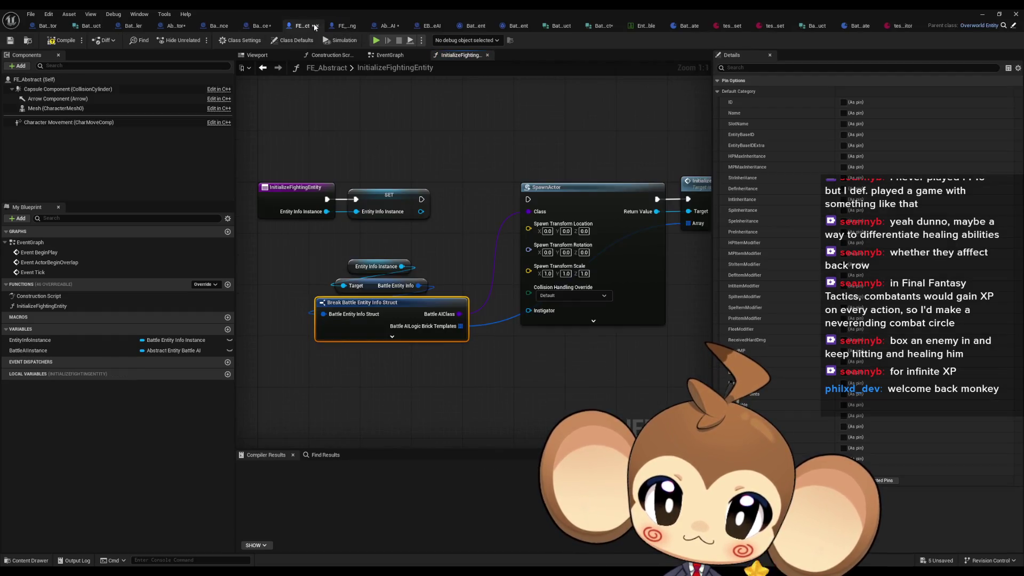
pyautogui.click(214, 27)
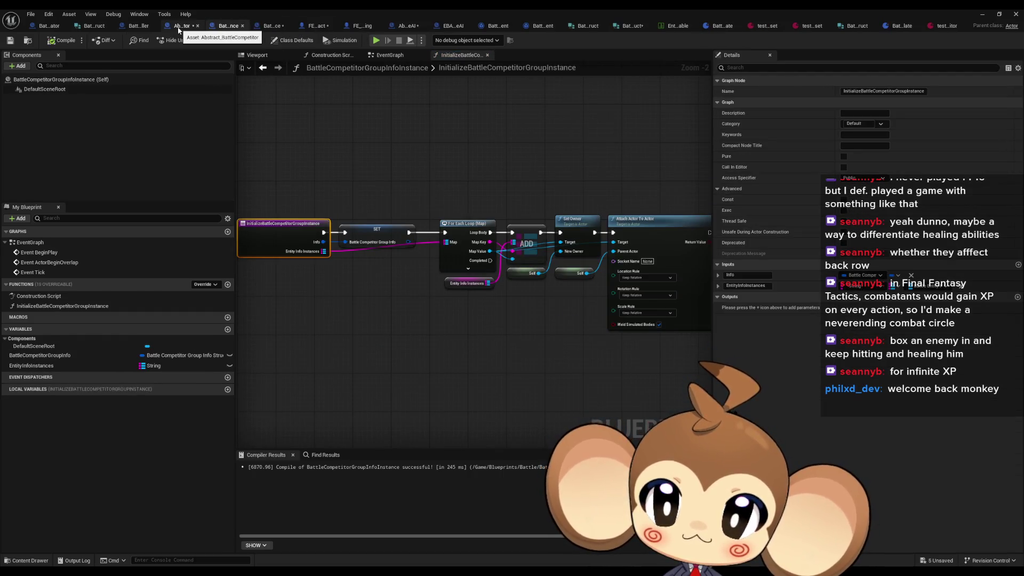
pyautogui.click(179, 27)
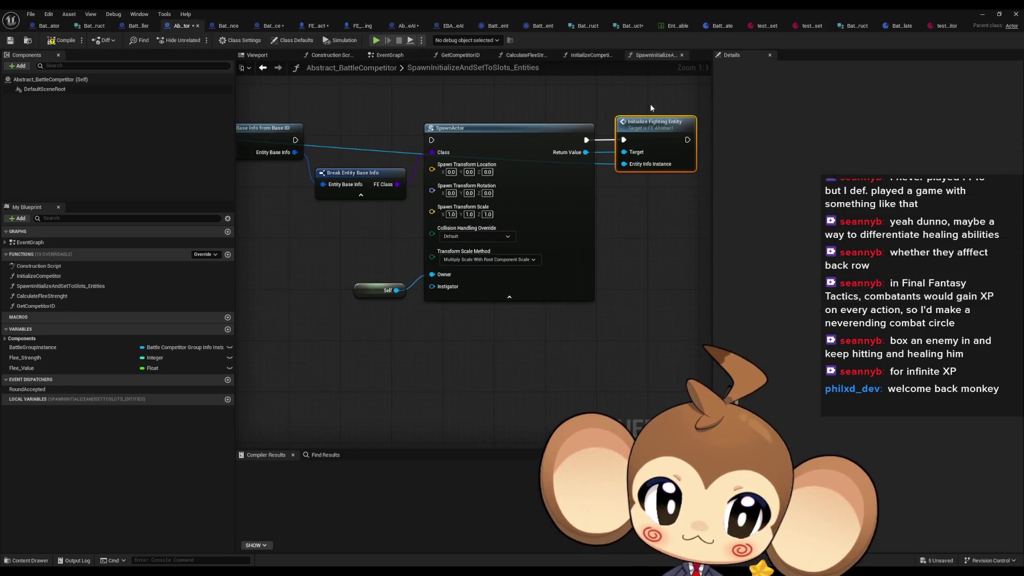
# - Examine the Break Battle Entity Info Struct node in FE_Abstract's InitializeFightingEntity graph
pyautogui.doubleClick(655, 120)
pyautogui.moveTo(429, 176)
pyautogui.mouseDown()
pyautogui.moveTo(339, 146)
pyautogui.moveTo(447, 190)
pyautogui.mouseUp()
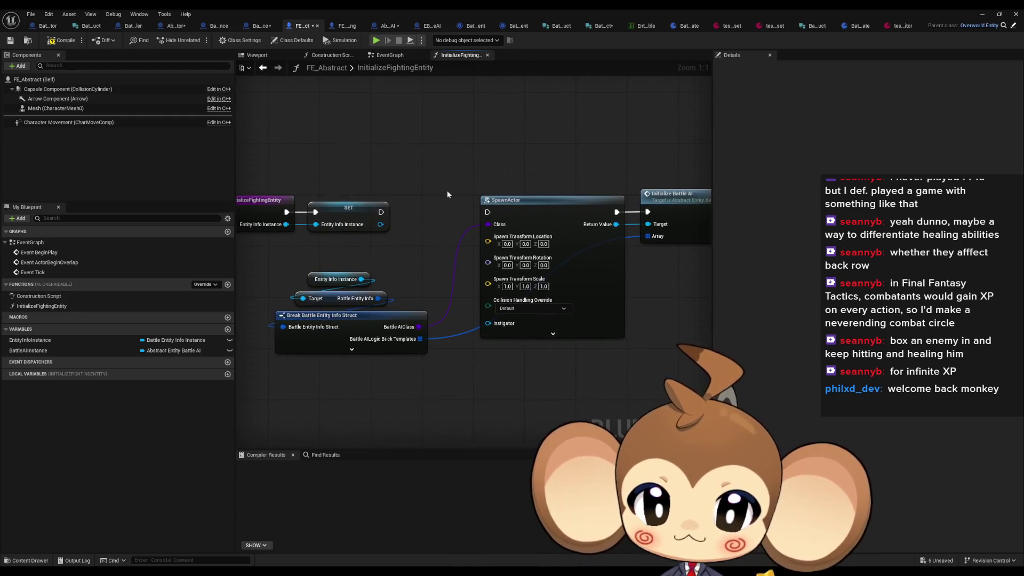
pyautogui.click(407, 314)
pyautogui.moveTo(407, 313); pyautogui.dragTo(439, 290)
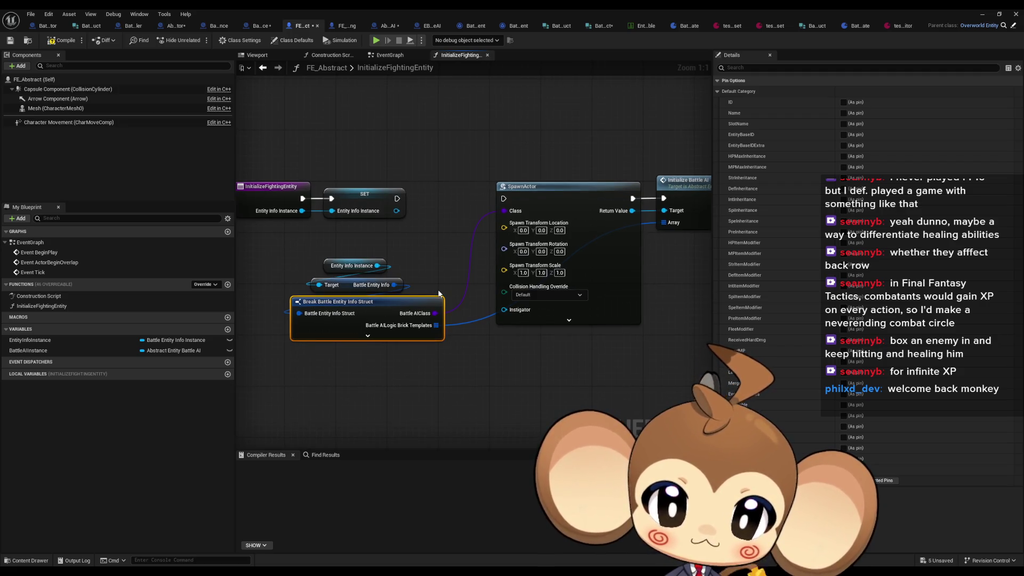
pyautogui.moveTo(425, 317); pyautogui.dragTo(504, 321)
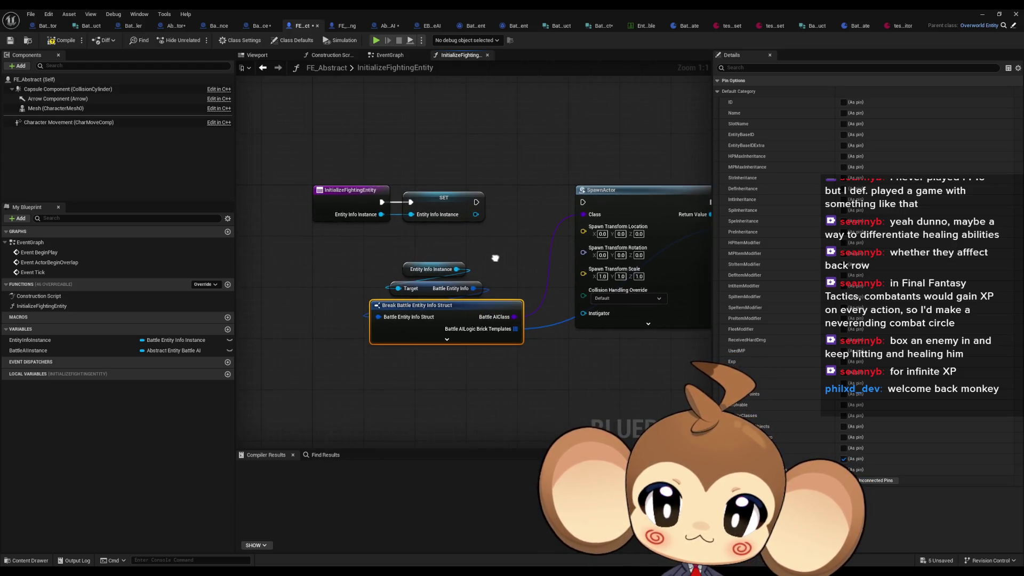
# - In Abstract_BattleCompetitor, inspect Break Entity Base Info pins and select Get Entity Base Info from Base ID
pyautogui.click(174, 26)
pyautogui.moveTo(336, 185)
pyautogui.mouseDown()
pyautogui.moveTo(319, 279)
pyautogui.moveTo(395, 282)
pyautogui.moveTo(471, 268)
pyautogui.mouseUp()
pyautogui.scroll(-1, 319, 279)
pyautogui.click(424, 272)
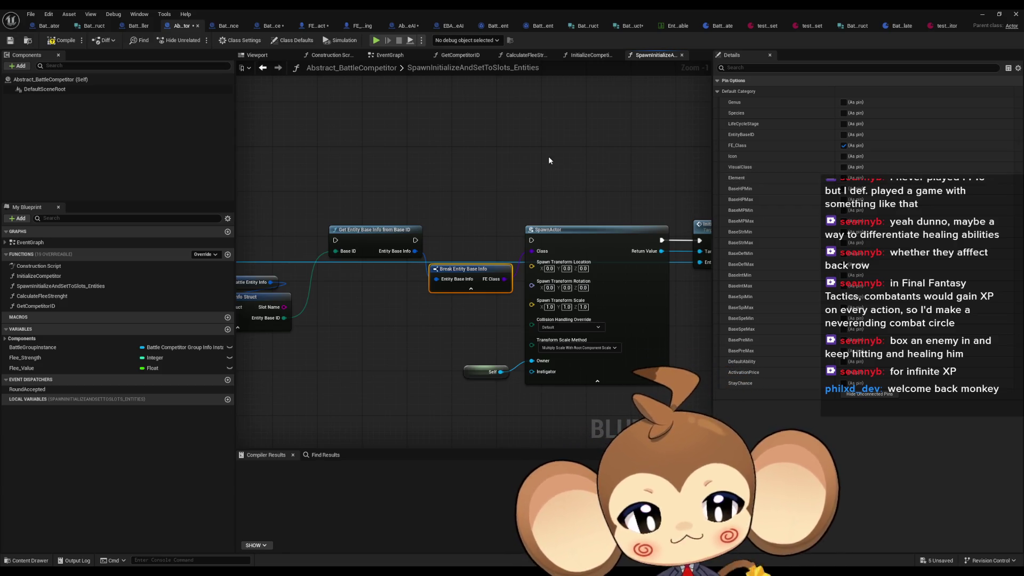
pyautogui.click(374, 230)
pyautogui.moveTo(450, 215); pyautogui.dragTo(369, 223)
# - Paste Get Entity Base Info from Base ID into InitializeFightingEntity, wiring Entity Base ID to it
pyautogui.doubleClick(647, 232)
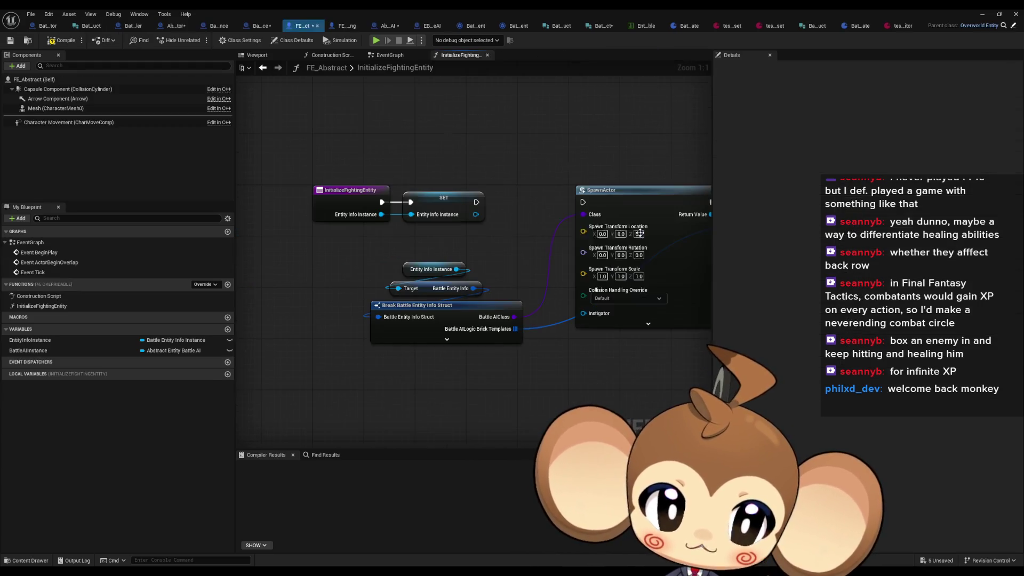
pyautogui.hotkey('ctrl', 'v')
pyautogui.moveTo(523, 322)
pyautogui.mouseDown()
pyautogui.moveTo(552, 309)
pyautogui.moveTo(548, 285)
pyautogui.mouseUp()
pyautogui.click(461, 278)
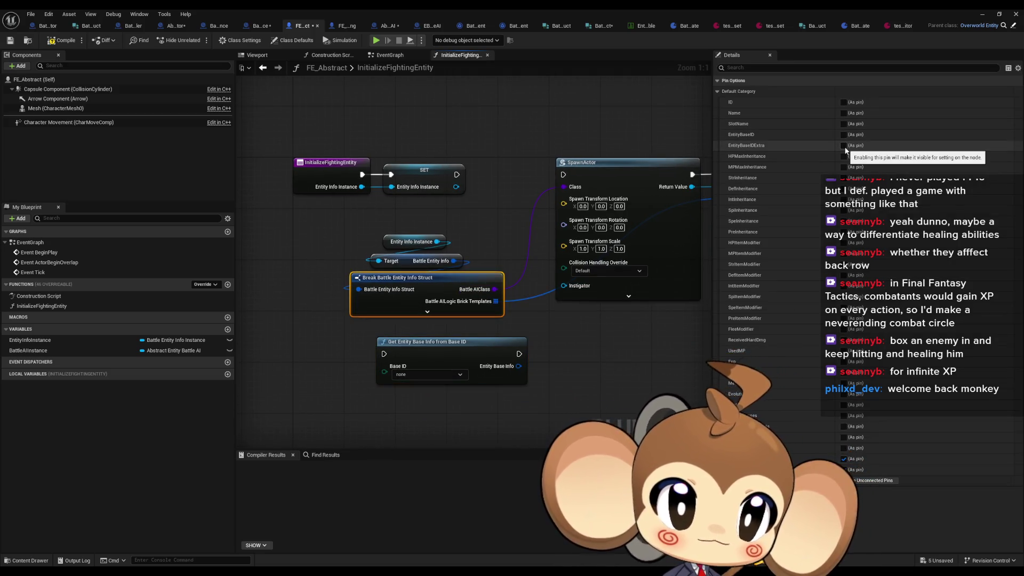
pyautogui.click(843, 135)
pyautogui.moveTo(497, 346); pyautogui.dragTo(492, 292)
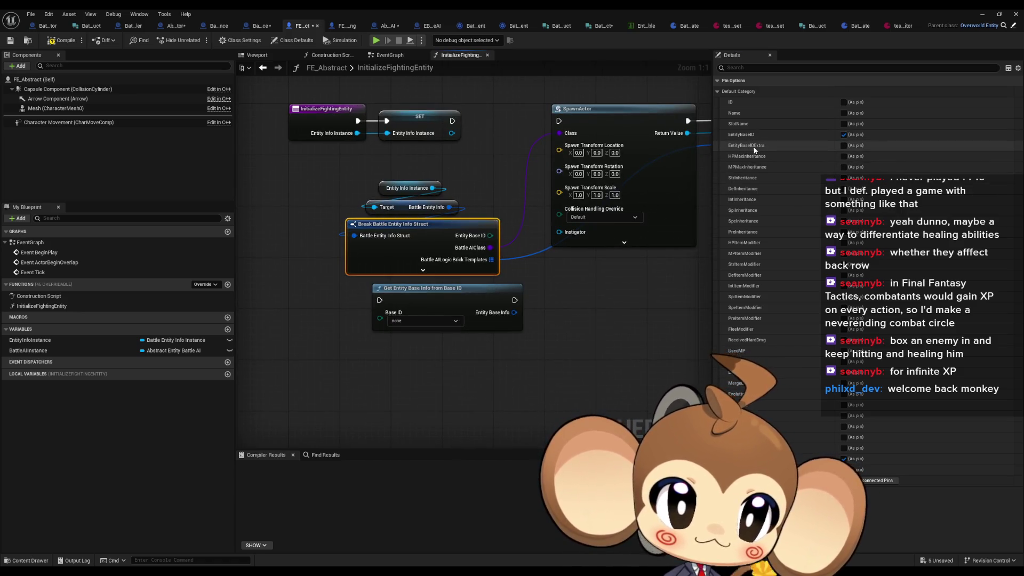
pyautogui.moveTo(491, 235); pyautogui.dragTo(394, 313)
# - Rearrange the graph: lookup node above the Break node, SpawnActor and Initialize Battle AI moved aside
pyautogui.moveTo(452, 295); pyautogui.dragTo(523, 304)
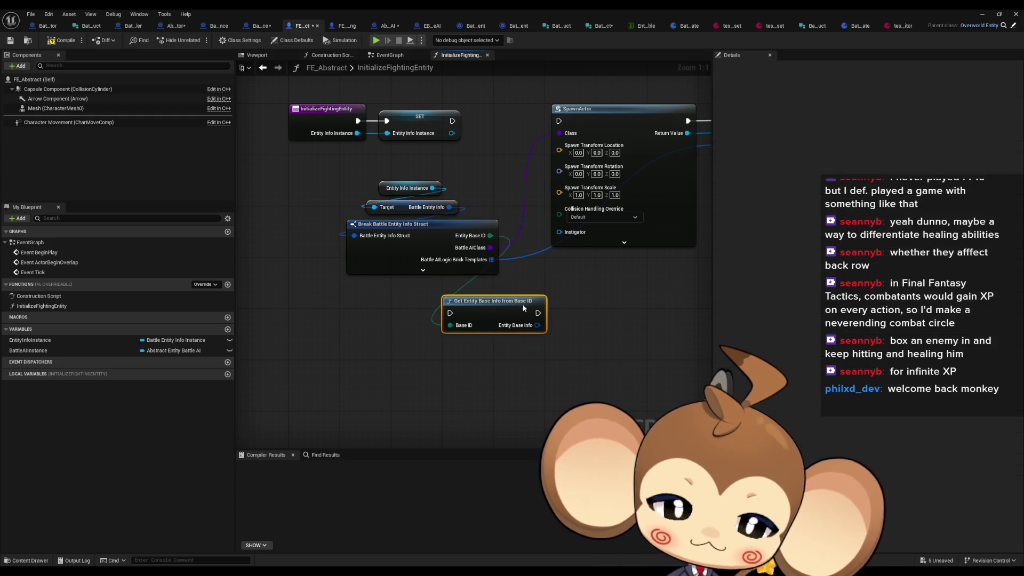
pyautogui.moveTo(462, 343)
pyautogui.mouseDown()
pyautogui.moveTo(421, 322)
pyautogui.moveTo(455, 337)
pyautogui.moveTo(502, 184)
pyautogui.mouseUp()
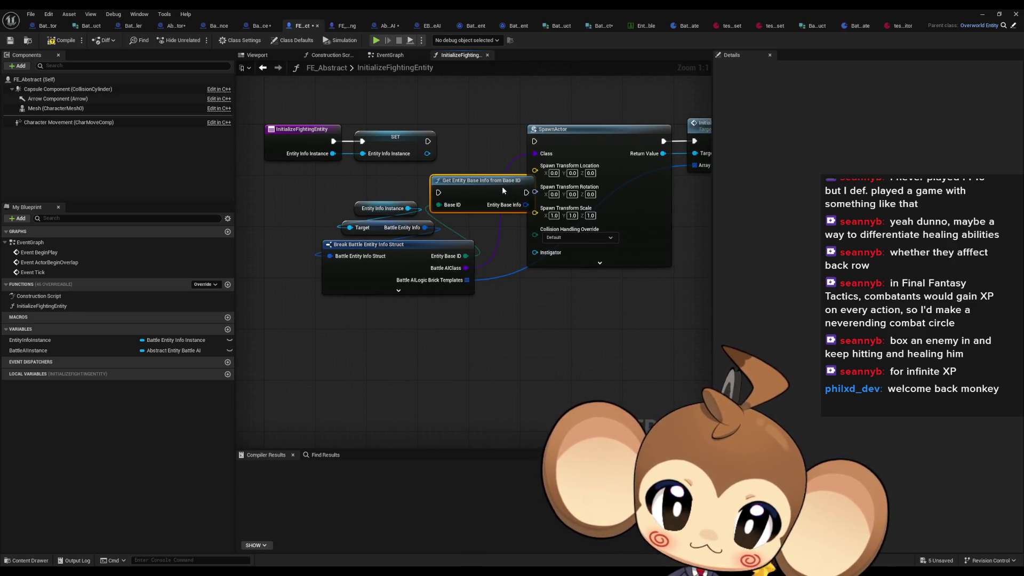
pyautogui.moveTo(561, 134)
pyautogui.mouseDown()
pyautogui.moveTo(405, 176)
pyautogui.moveTo(523, 170)
pyautogui.moveTo(674, 184)
pyautogui.mouseUp()
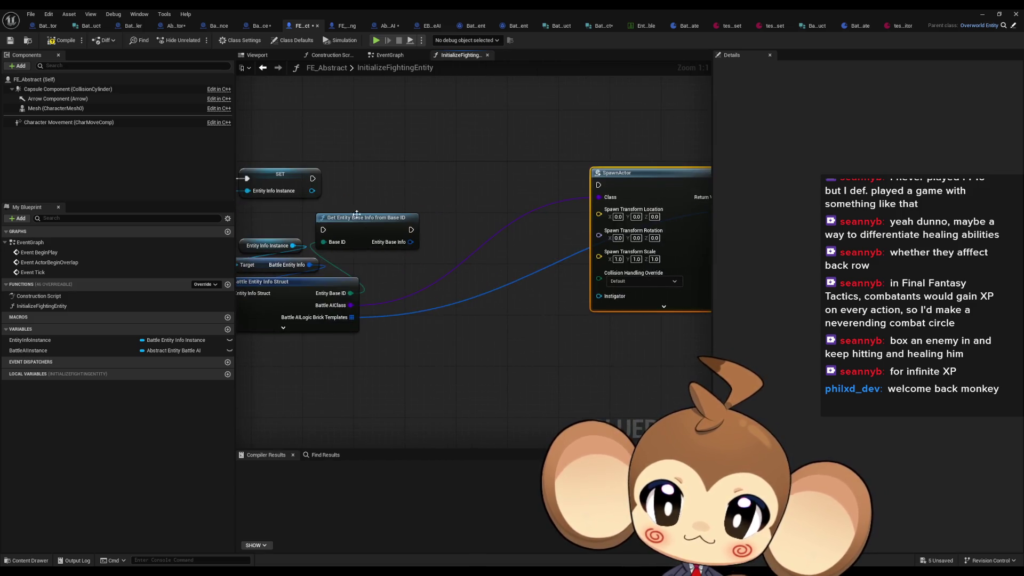
pyautogui.moveTo(386, 220); pyautogui.dragTo(405, 174)
# - Add a Break Entity Base Info node from the lookup output, exposing only VisualClass
pyautogui.moveTo(456, 197); pyautogui.dragTo(444, 337)
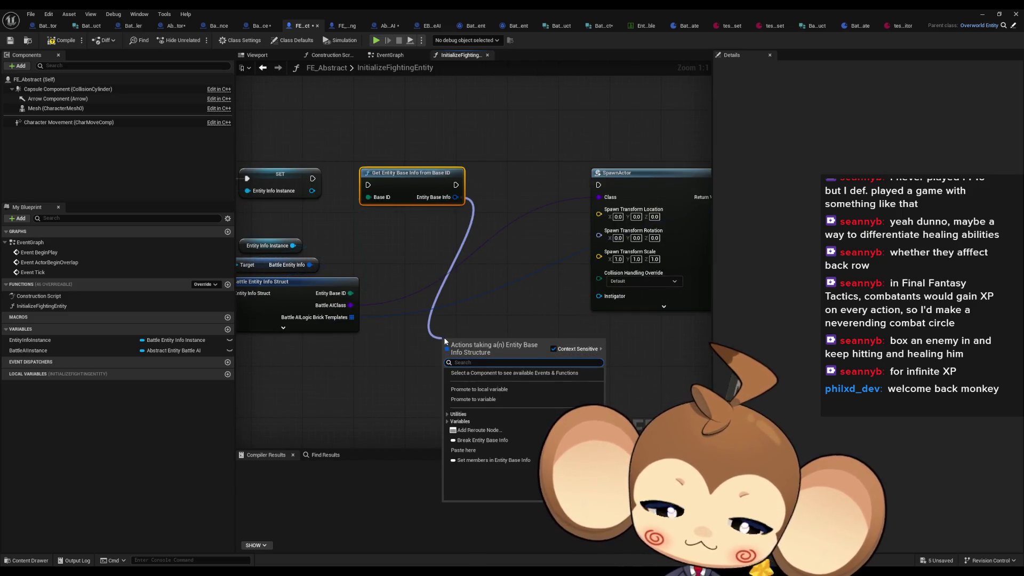
pyautogui.write('brea')
pyautogui.press('Return')
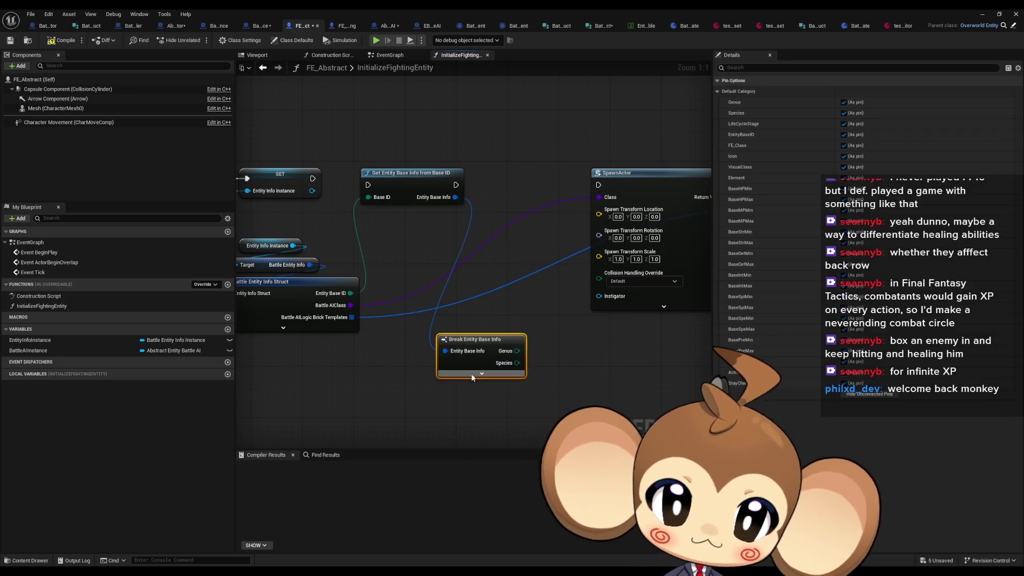
pyautogui.moveTo(474, 342)
pyautogui.mouseDown()
pyautogui.moveTo(444, 355)
pyautogui.moveTo(514, 327)
pyautogui.mouseUp()
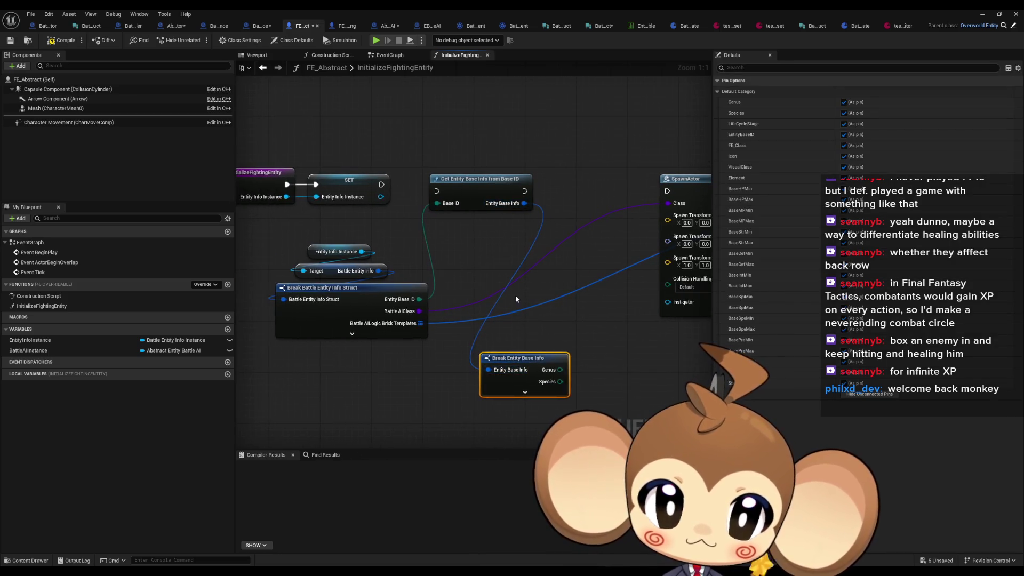
pyautogui.click(865, 395)
pyautogui.click(844, 167)
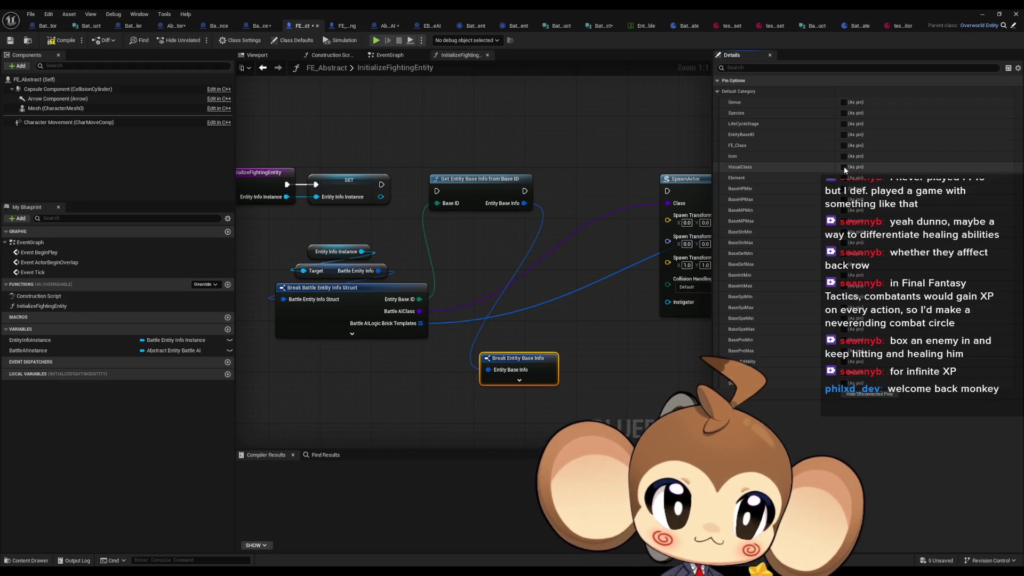
# - Create a second SpawnActor node fed by Visual Class
pyautogui.moveTo(634, 319); pyautogui.dragTo(496, 291)
pyautogui.moveTo(435, 342); pyautogui.dragTo(472, 351)
pyautogui.write('spawn')
pyautogui.press('Return')
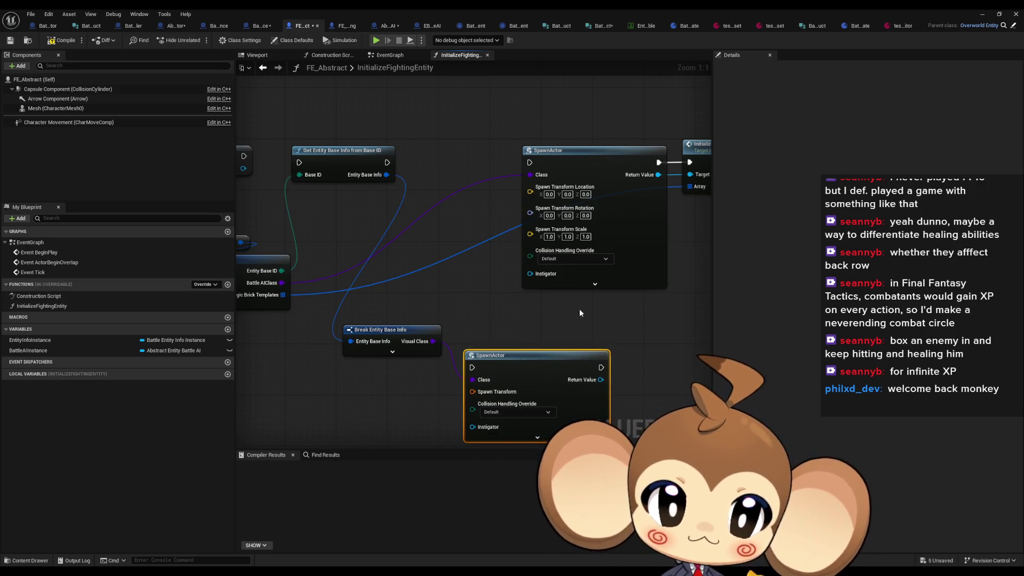
# - Show the advanced pins on both SpawnActor nodes
pyautogui.click(595, 284)
pyautogui.moveTo(597, 294); pyautogui.dragTo(570, 213)
pyautogui.click(509, 356)
pyautogui.moveTo(526, 271); pyautogui.dragTo(606, 266)
pyautogui.click(368, 345)
# - Add a Self reference, duplicate it, and wire Self into the SpawnActor Owner pins
pyautogui.rightClick(373, 342)
pyautogui.write('self')
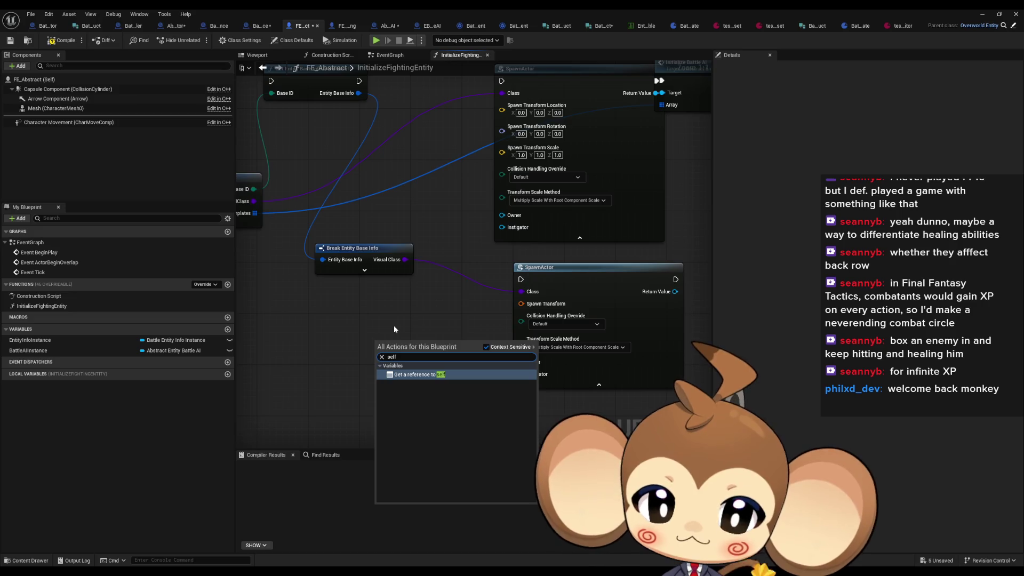
pyautogui.press('Return')
pyautogui.moveTo(386, 326)
pyautogui.mouseDown()
pyautogui.moveTo(427, 362)
pyautogui.moveTo(514, 403)
pyautogui.mouseUp()
pyautogui.hotkey('ctrl', 'v')
pyautogui.moveTo(542, 251); pyautogui.dragTo(502, 260)
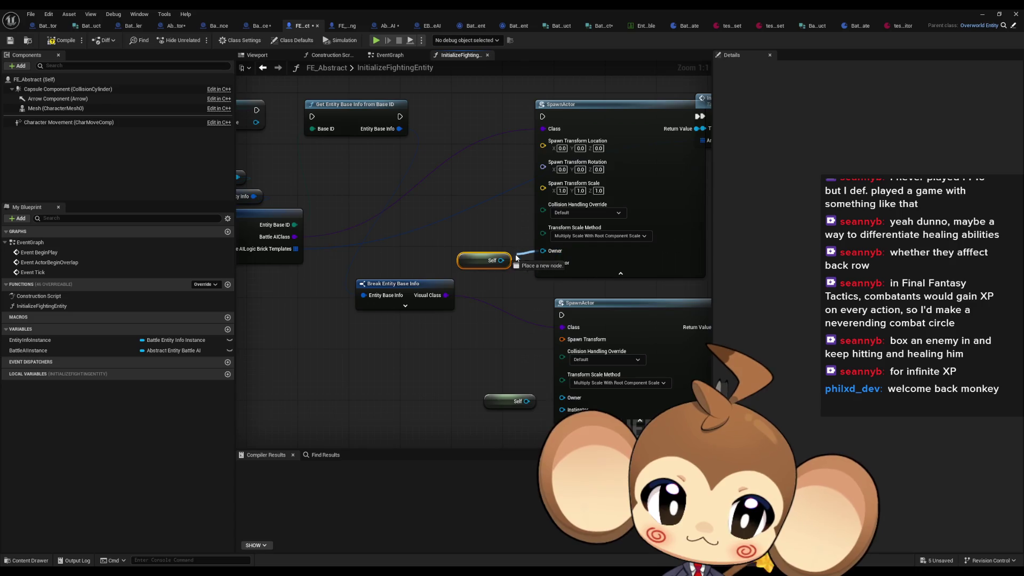
pyautogui.moveTo(612, 289); pyautogui.dragTo(463, 304)
# - Split the lower SpawnActor's Spawn Transform into location, rotation and scale; move Initialize Battle AI clear
pyautogui.rightClick(414, 355)
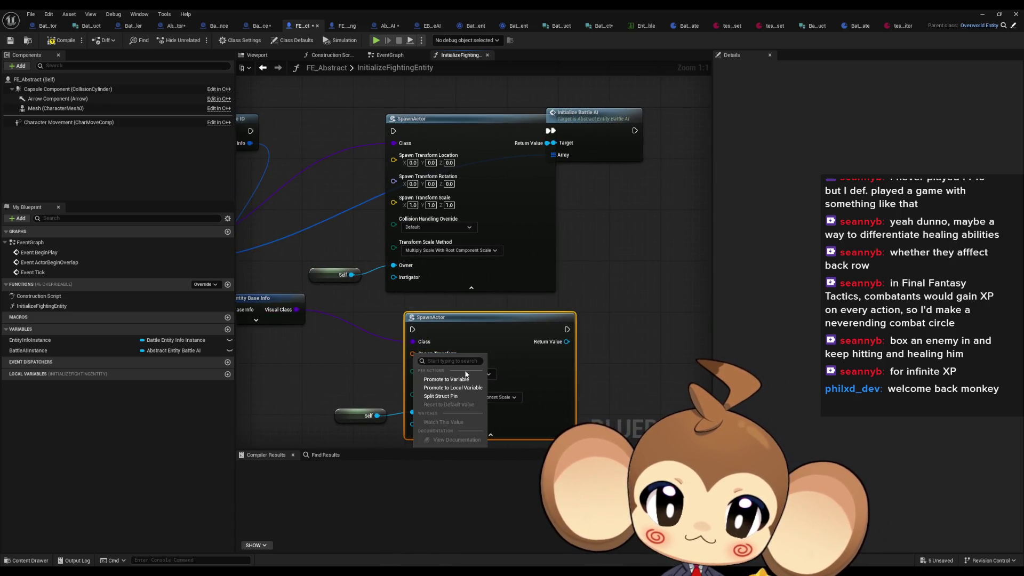
pyautogui.click(448, 397)
pyautogui.scroll(-2, 580, 307)
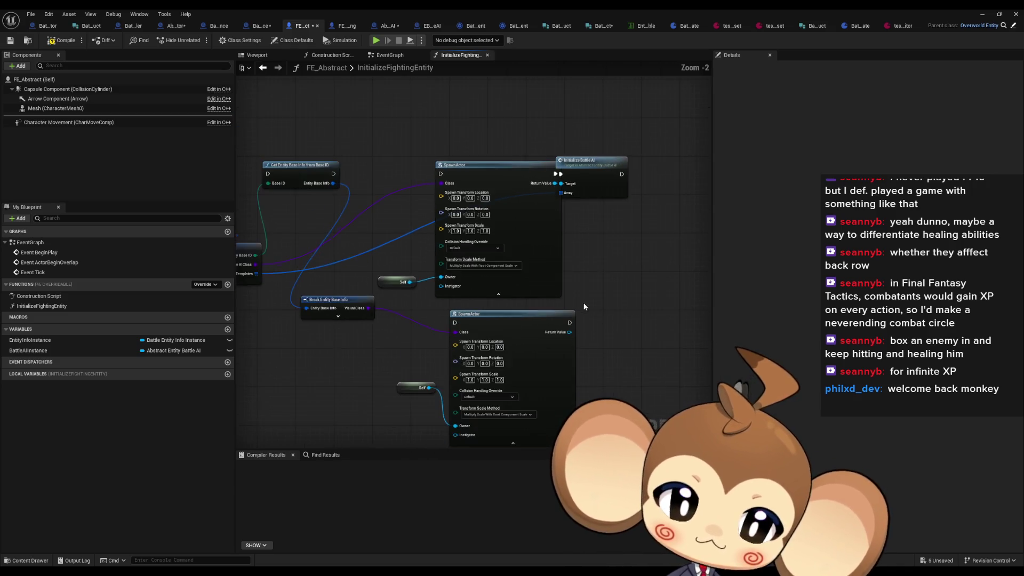
pyautogui.moveTo(587, 161); pyautogui.dragTo(601, 161)
pyautogui.click(578, 132)
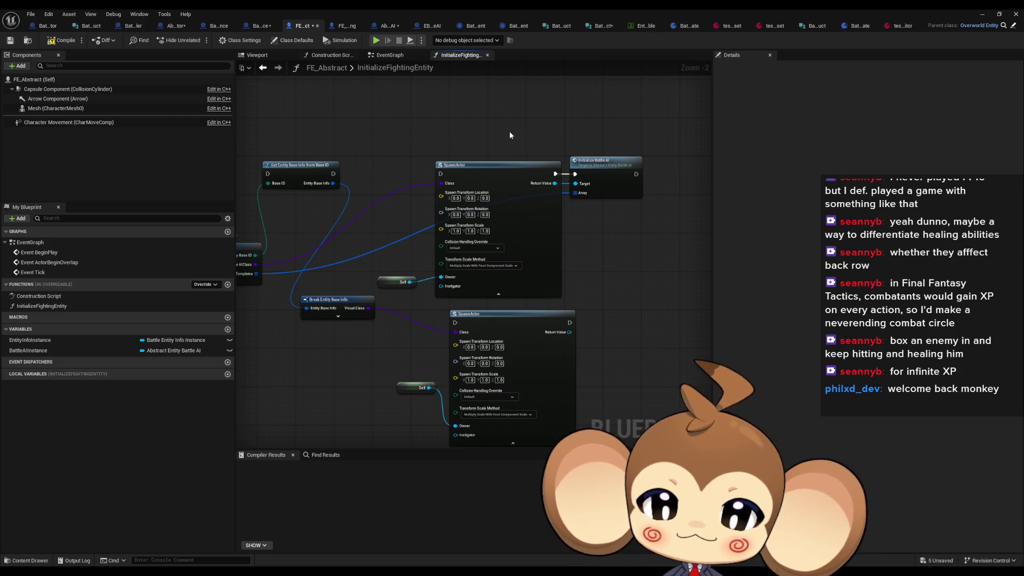
# - Review the entry nodes, Get Entity Base Info and the upper SpawnActor
pyautogui.press('Home')
pyautogui.scroll(1, 440, 261)
pyautogui.scroll(1, 478, 280)
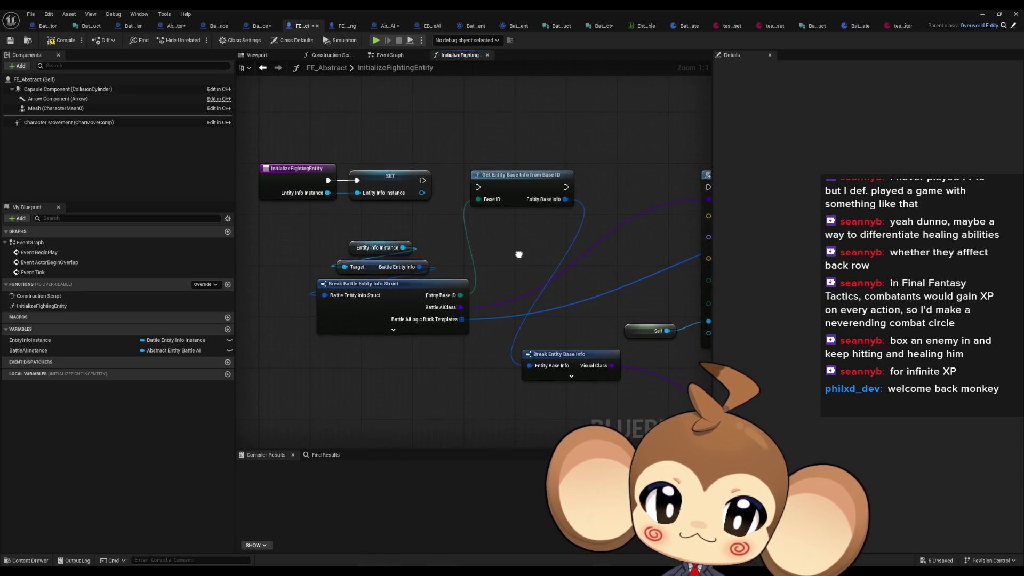
pyautogui.click(495, 174)
pyautogui.moveTo(553, 258); pyautogui.dragTo(452, 249)
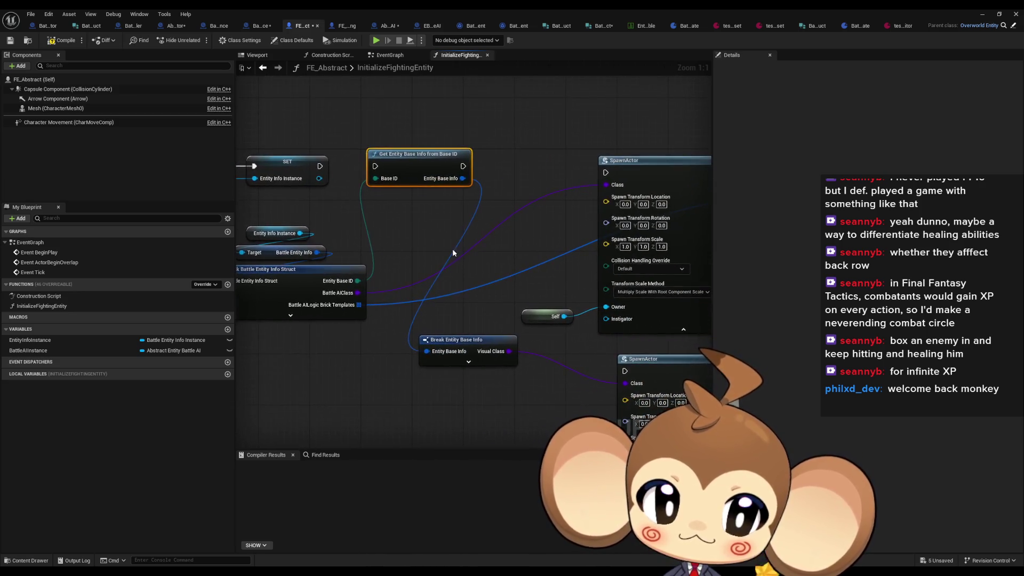
pyautogui.click(591, 176)
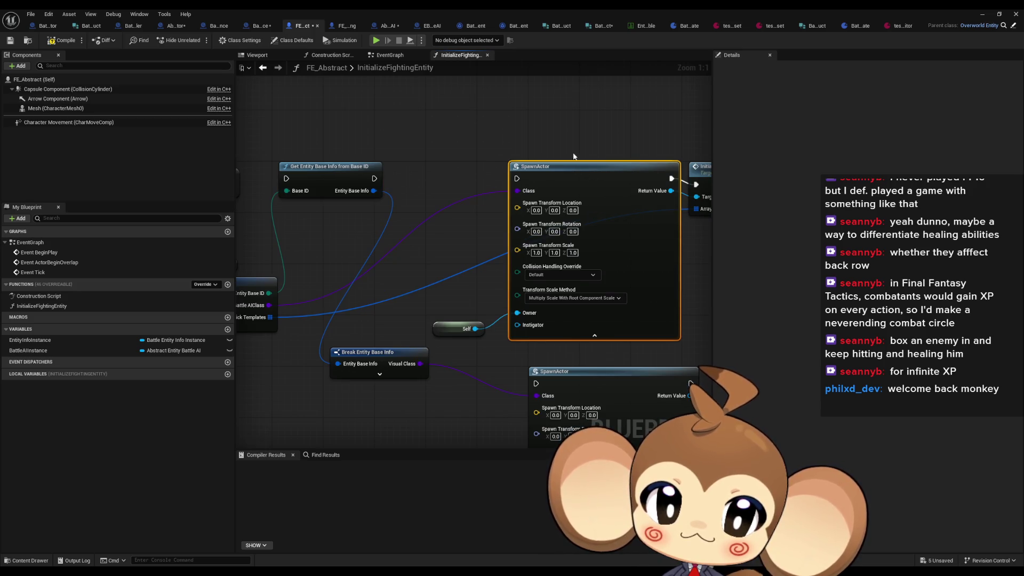
# - Reposition the lower SpawnActor with its Self node and move Break Entity Base Info down
pyautogui.moveTo(562, 139); pyautogui.dragTo(554, 98)
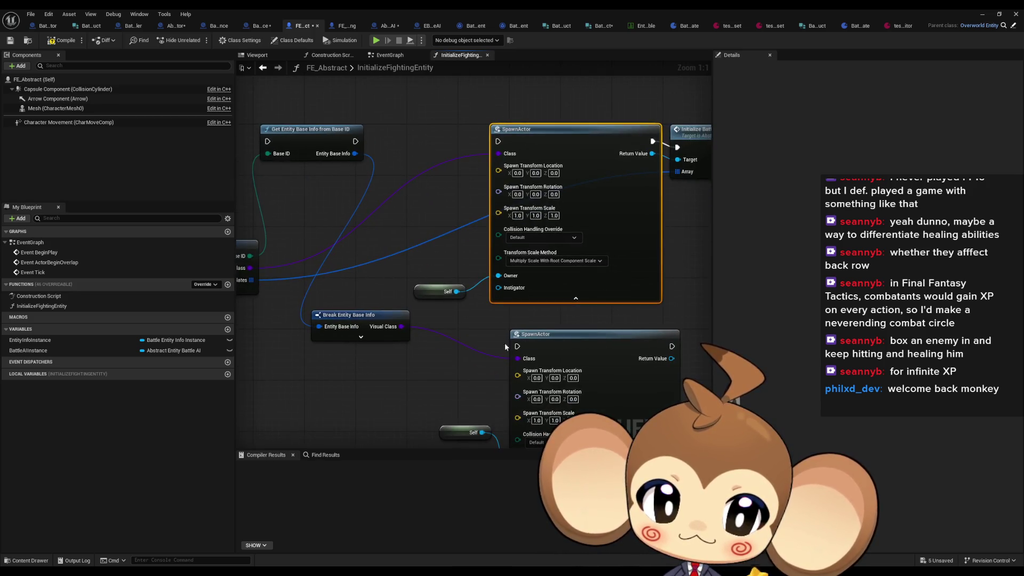
pyautogui.moveTo(534, 345); pyautogui.dragTo(524, 297)
pyautogui.moveTo(467, 380); pyautogui.dragTo(474, 425)
pyautogui.moveTo(440, 349)
pyautogui.mouseDown()
pyautogui.moveTo(504, 424)
pyautogui.moveTo(534, 432)
pyautogui.mouseUp()
pyautogui.moveTo(582, 296); pyautogui.dragTo(563, 283)
pyautogui.moveTo(355, 271); pyautogui.dragTo(355, 290)
# - Review Initialize Battle AI and the spawn nodes, then center the whole function graph
pyautogui.moveTo(640, 106); pyautogui.dragTo(500, 220)
pyautogui.click(566, 203)
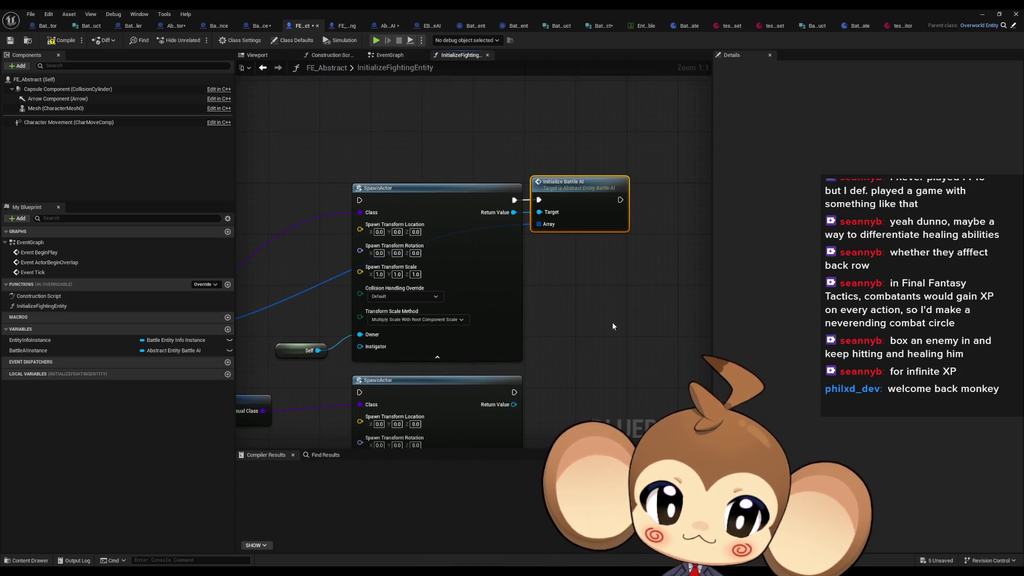
pyautogui.moveTo(612, 325)
pyautogui.mouseDown()
pyautogui.moveTo(606, 245)
pyautogui.moveTo(637, 270)
pyautogui.moveTo(644, 177)
pyautogui.mouseUp()
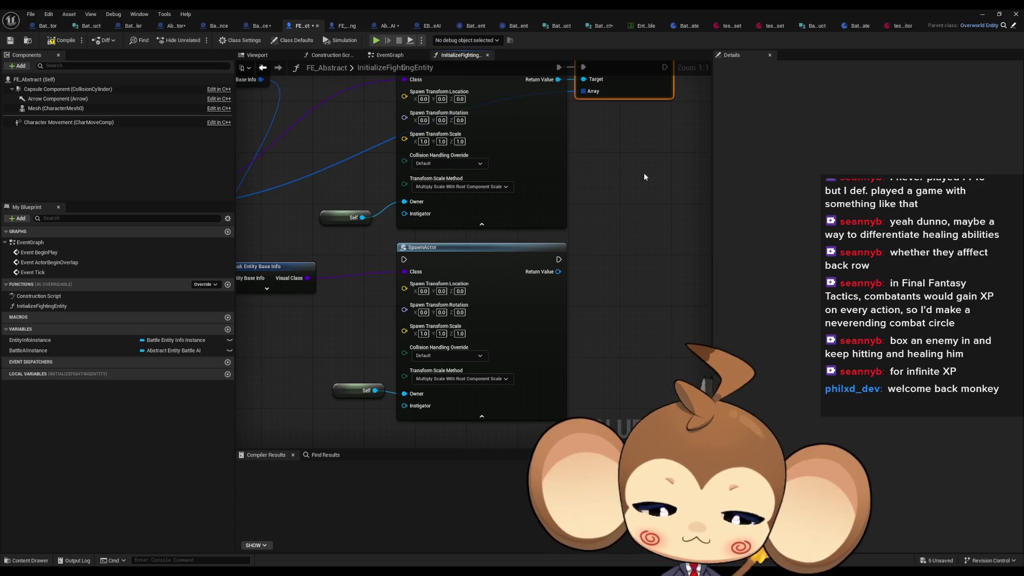
pyautogui.click(347, 218)
pyautogui.scroll(-4, 354, 228)
pyautogui.moveTo(354, 229); pyautogui.dragTo(429, 241)
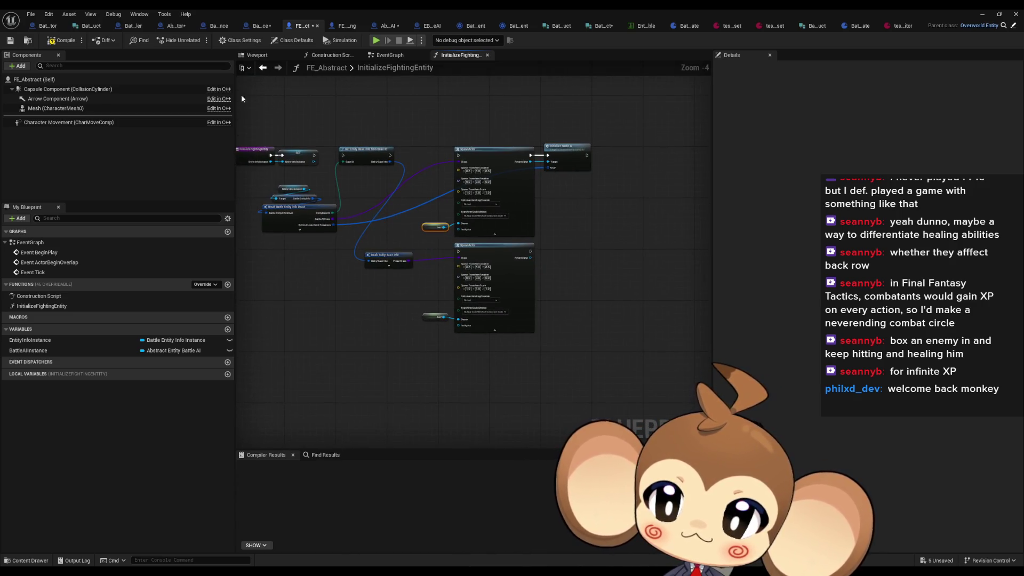
# - From Battle_Controller, follow Initialize Competitor into Spawn Initialize and Set to Slots Entities
pyautogui.click(134, 27)
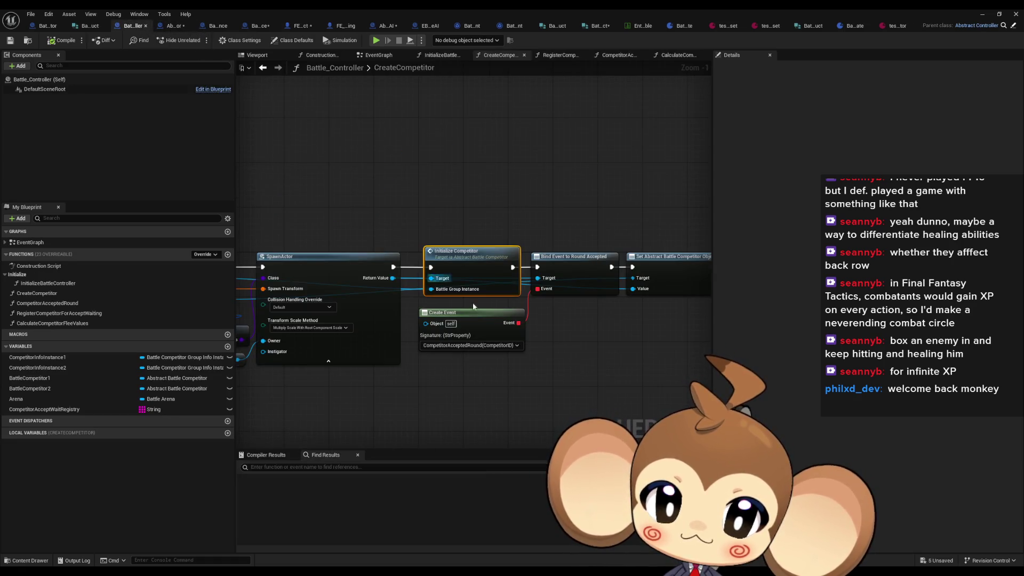
pyautogui.doubleClick(474, 265)
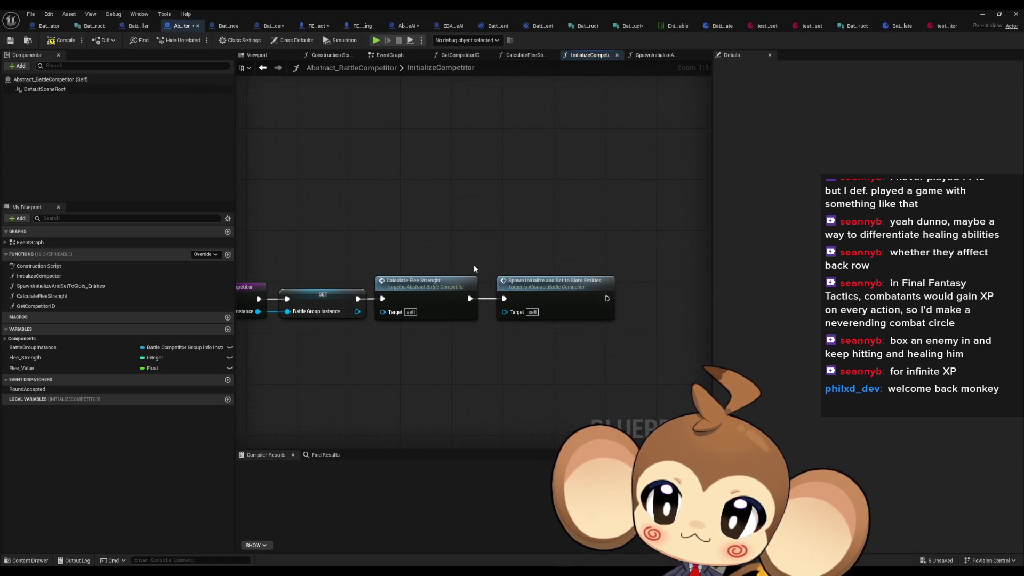
pyautogui.doubleClick(546, 286)
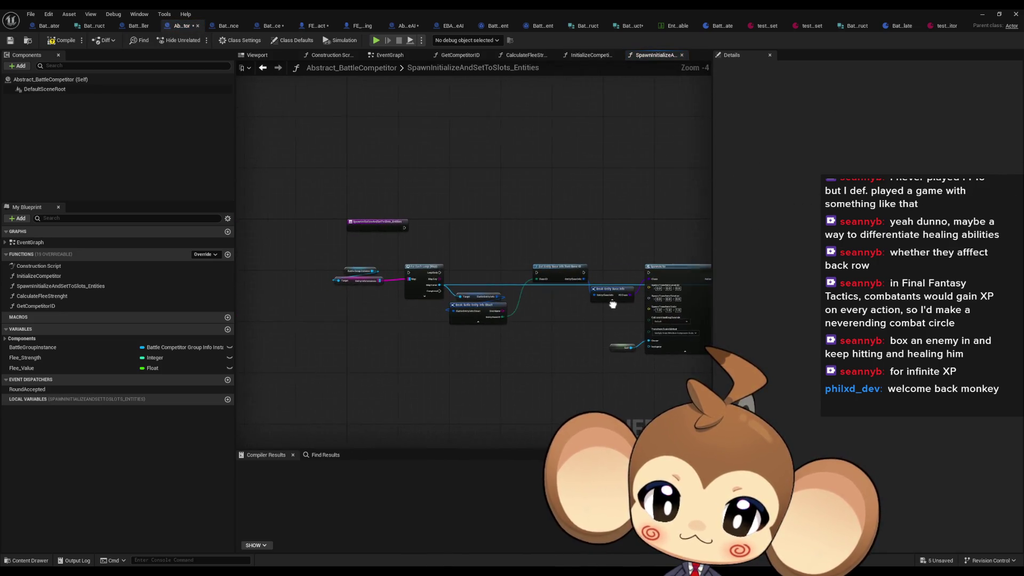
# - Pan across Get and Break Entity Base Info, SpawnActor and the Initialize Fighting Entity call
pyautogui.moveTo(622, 293)
pyautogui.mouseDown()
pyautogui.moveTo(501, 265)
pyautogui.moveTo(281, 267)
pyautogui.moveTo(530, 267)
pyautogui.moveTo(541, 249)
pyautogui.moveTo(767, 391)
pyautogui.moveTo(758, 331)
pyautogui.moveTo(579, 316)
pyautogui.mouseUp()
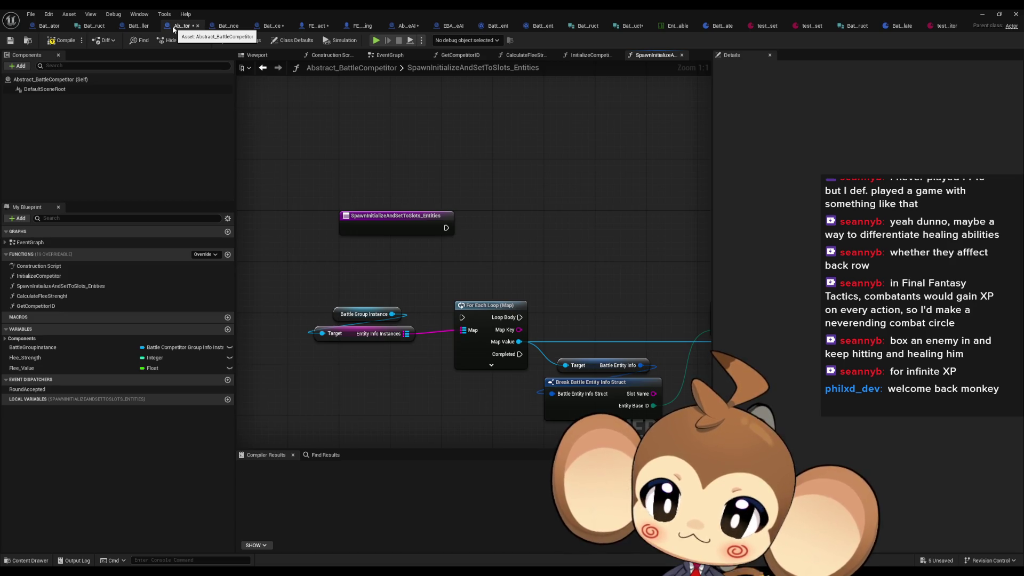
pyautogui.moveTo(654, 394); pyautogui.dragTo(470, 314)
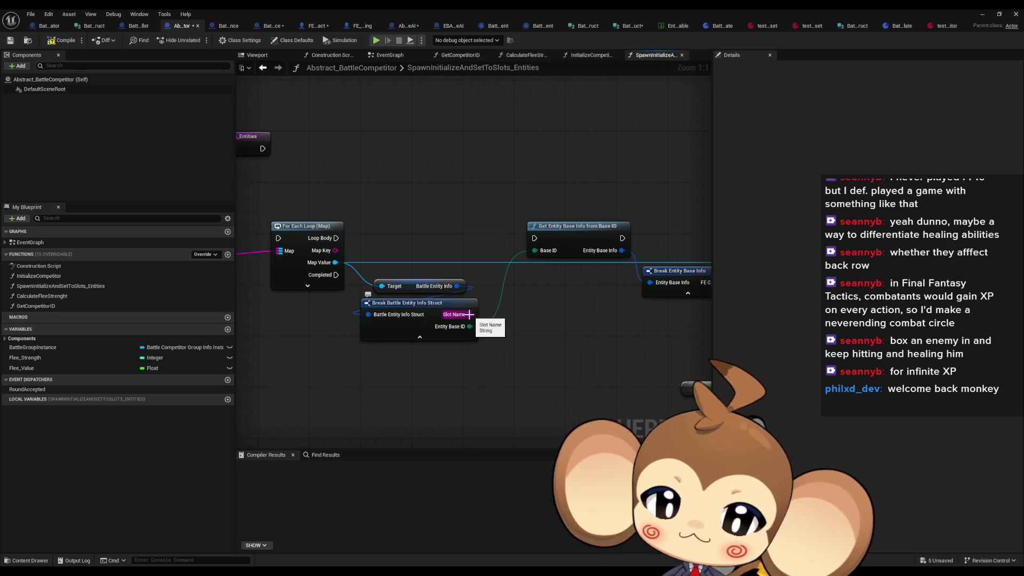
pyautogui.scroll(-3, 470, 315)
pyautogui.moveTo(568, 320)
pyautogui.mouseDown()
pyautogui.moveTo(493, 290)
pyautogui.moveTo(501, 260)
pyautogui.moveTo(326, 262)
pyautogui.mouseUp()
pyautogui.moveTo(516, 162); pyautogui.dragTo(609, 267)
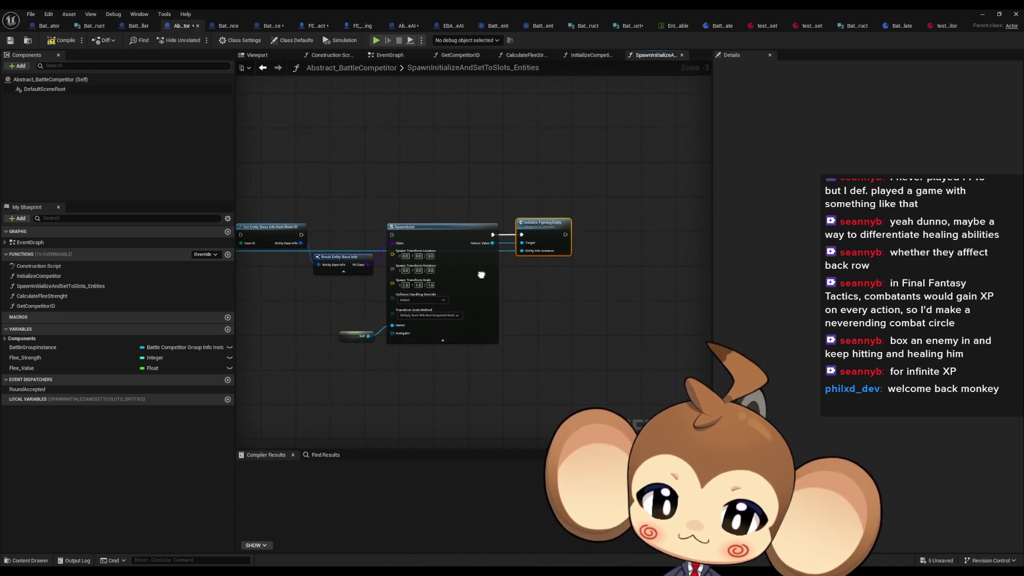